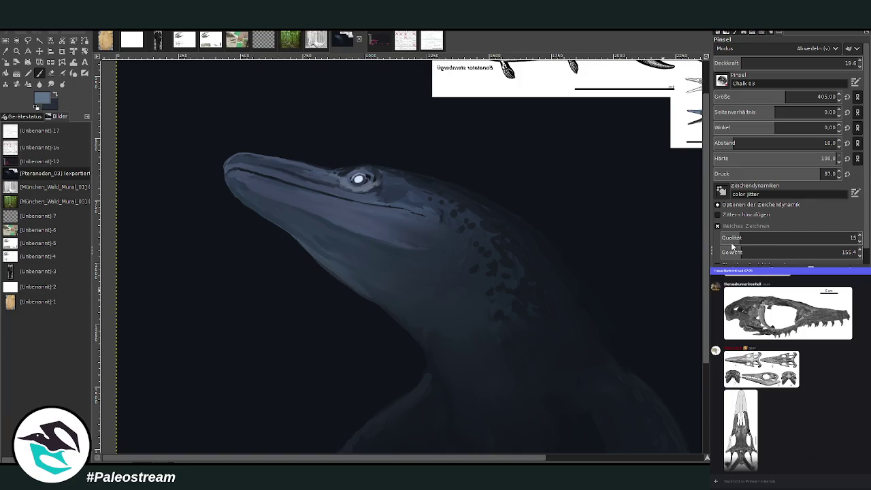
Soften the Chalk 03 brush edge and set its opacity to 19.6.
{"action": "scroll", "coordinate": [763, 96], "scroll_direction": "up", "scroll_amount": 5}
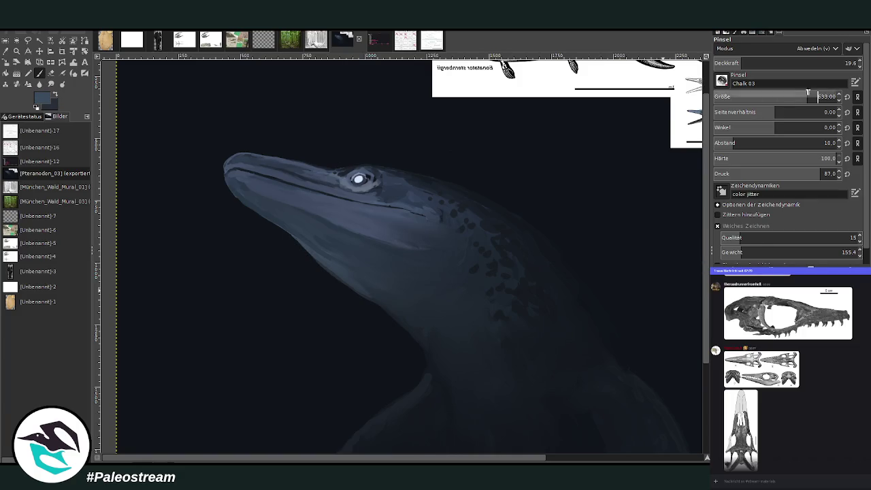
{"action": "left_click_drag", "start_coordinate": [763, 157], "coordinate": [749, 157]}
{"action": "left_click_drag", "start_coordinate": [741, 62], "coordinate": [719, 63]}
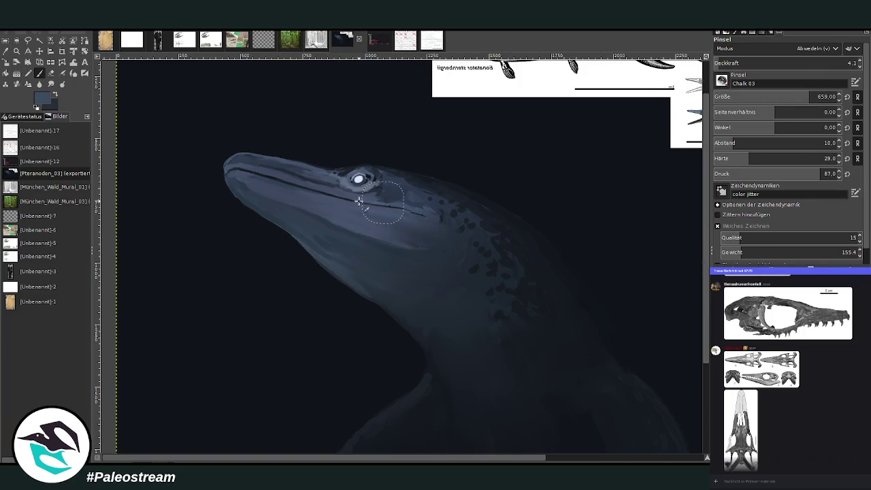
{"action": "left_click", "coordinate": [844, 62]}
{"action": "type", "text": "19.6"}
Paint soft light-blue strokes over the lower jaw and throat, undoing unwanted strokes, then zoom out.
{"action": "mouse_move", "coordinate": [374, 243]}
{"action": "left_mouse_down"}
{"action": "mouse_move", "coordinate": [355, 247]}
{"action": "mouse_move", "coordinate": [303, 215]}
{"action": "left_mouse_up"}
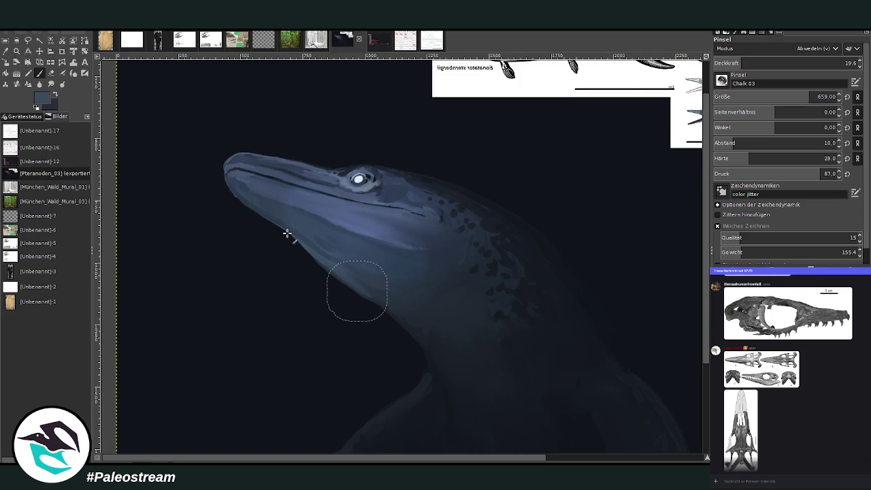
{"action": "key", "text": "ctrl+z"}
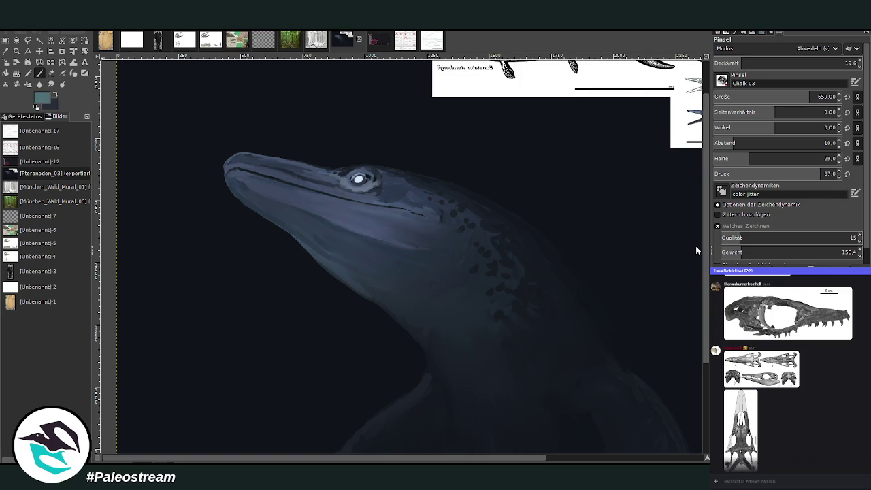
{"action": "mouse_move", "coordinate": [406, 229]}
{"action": "left_mouse_down"}
{"action": "mouse_move", "coordinate": [299, 204]}
{"action": "mouse_move", "coordinate": [367, 190]}
{"action": "mouse_move", "coordinate": [435, 238]}
{"action": "mouse_move", "coordinate": [381, 292]}
{"action": "left_mouse_up"}
{"action": "left_click_drag", "start_coordinate": [414, 321], "coordinate": [422, 345]}
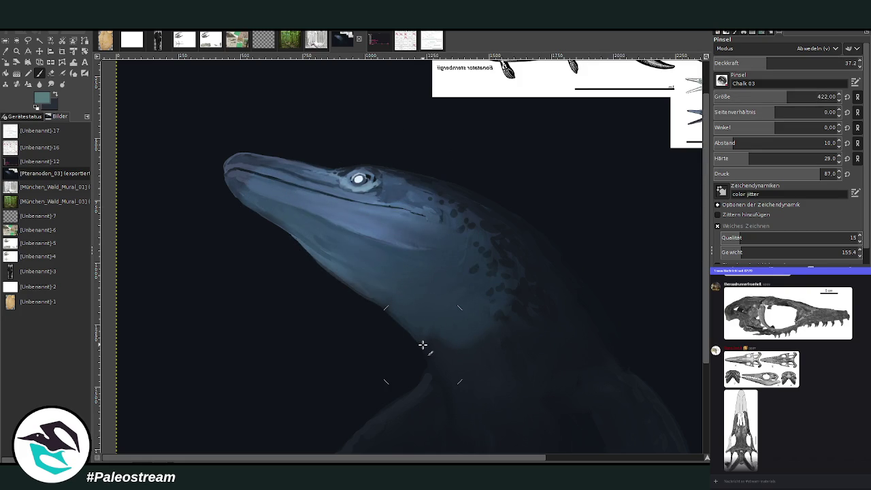
{"action": "key", "text": "ctrl+z"}
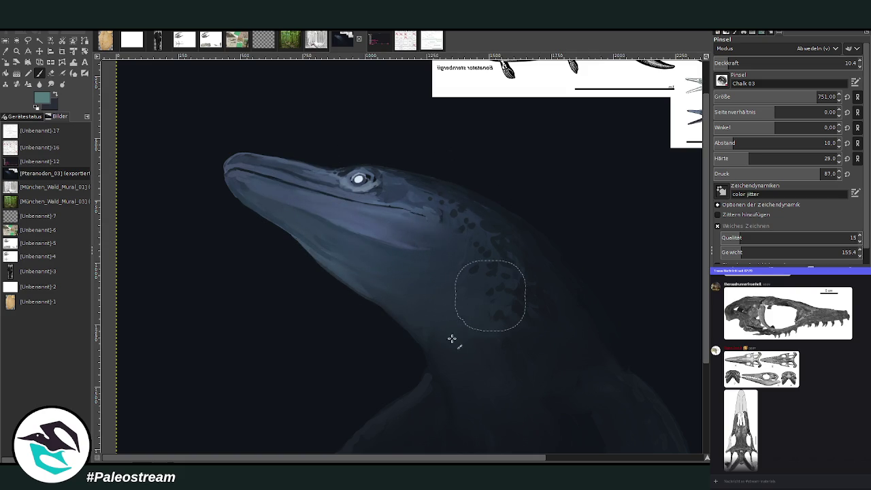
{"action": "left_click_drag", "start_coordinate": [371, 212], "coordinate": [351, 237]}
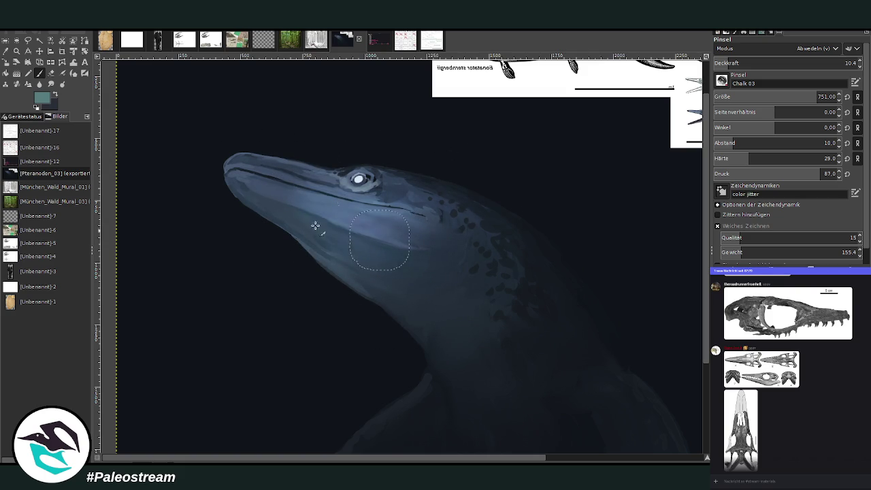
{"action": "left_click_drag", "start_coordinate": [256, 194], "coordinate": [420, 295]}
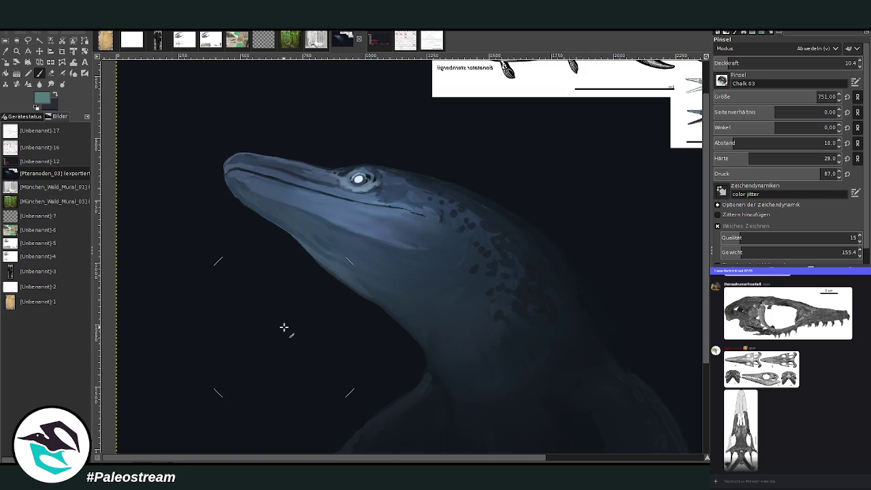
{"action": "key", "text": "minus"}
{"action": "key", "text": "minus"}
{"action": "key", "text": "minus"}
{"action": "key", "text": "minus"}
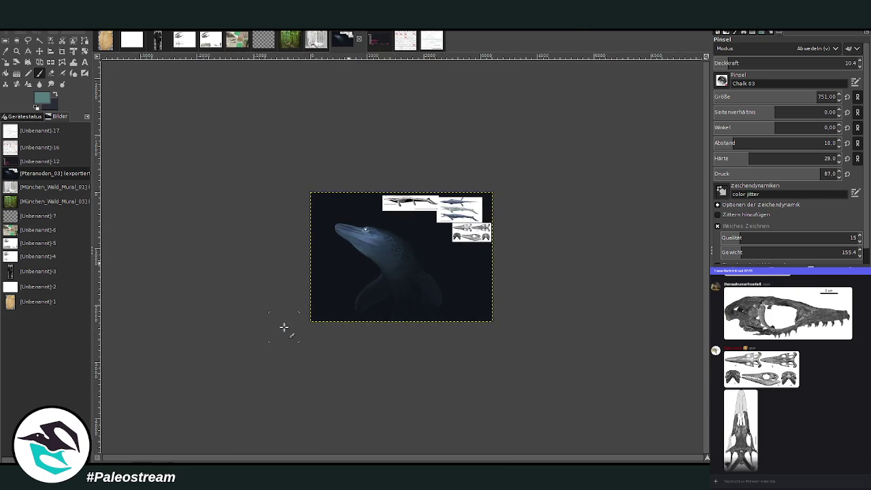
Zoom in closely on the head and eye, and sample a dark colour from the painting.
{"action": "left_click", "coordinate": [17, 51]}
{"action": "left_click", "coordinate": [392, 272]}
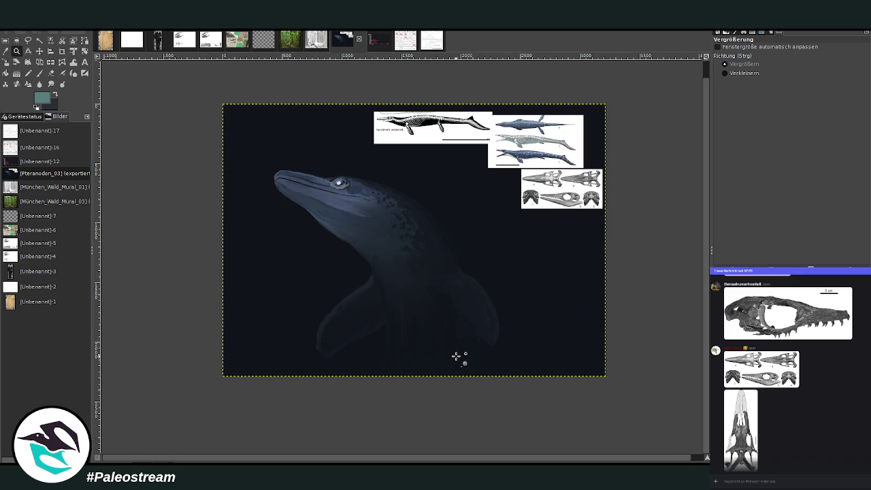
{"action": "left_click_drag", "start_coordinate": [302, 132], "coordinate": [379, 231]}
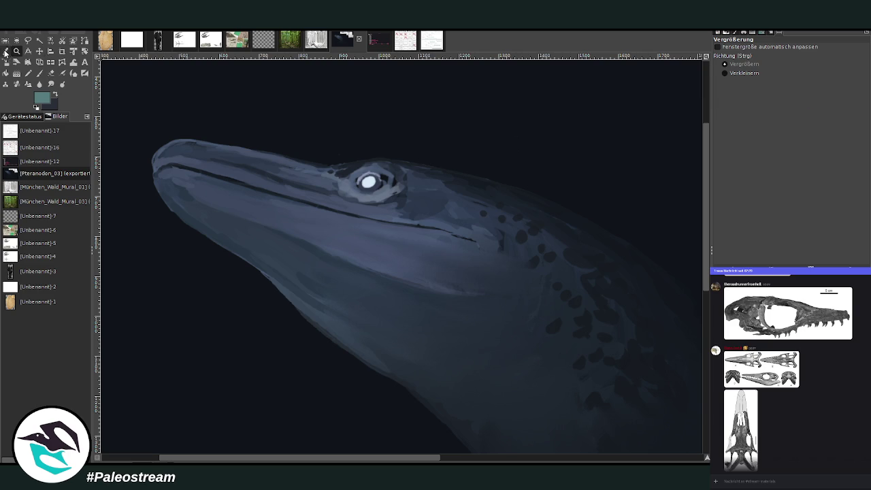
{"action": "left_click", "coordinate": [5, 53]}
{"action": "left_click", "coordinate": [513, 200]}
Set the Paintbrush back to Normal mode with a small brush size.
{"action": "left_click", "coordinate": [50, 74]}
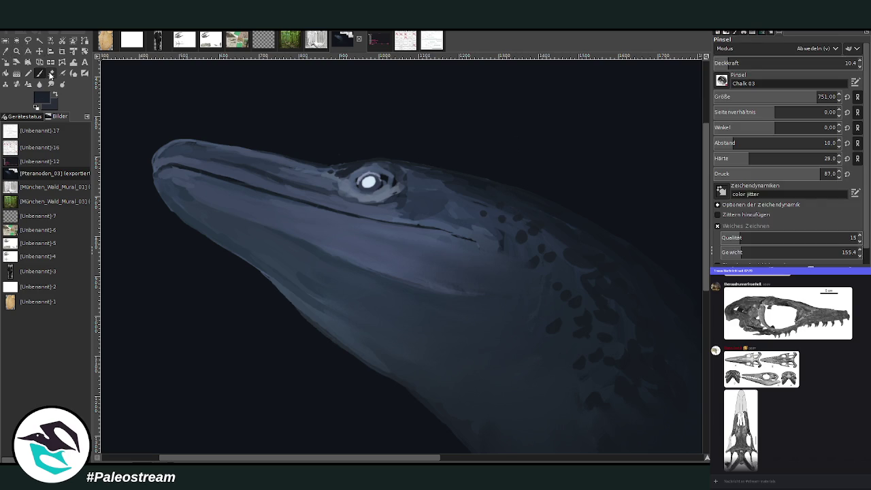
{"action": "scroll", "coordinate": [768, 48], "scroll_direction": "up", "scroll_amount": 5}
{"action": "left_click", "coordinate": [806, 63]}
{"action": "mouse_move", "coordinate": [782, 97]}
{"action": "left_mouse_down"}
{"action": "mouse_move", "coordinate": [733, 97]}
{"action": "mouse_move", "coordinate": [745, 97]}
{"action": "left_mouse_up"}
{"action": "key", "text": "bracketright"}
{"action": "key", "text": "bracketright"}
{"action": "key", "text": "bracketright"}
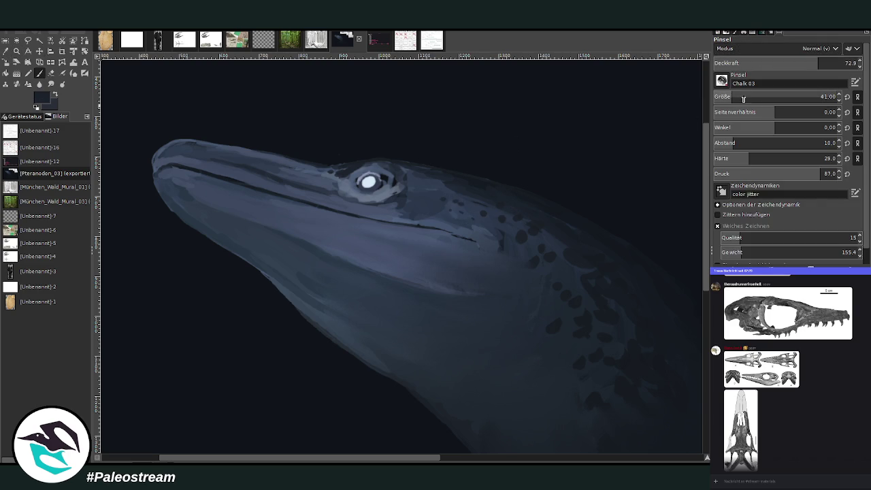
Paint darker strokes right of and below the eye at raised opacity.
{"action": "left_click_drag", "start_coordinate": [407, 196], "coordinate": [398, 179]}
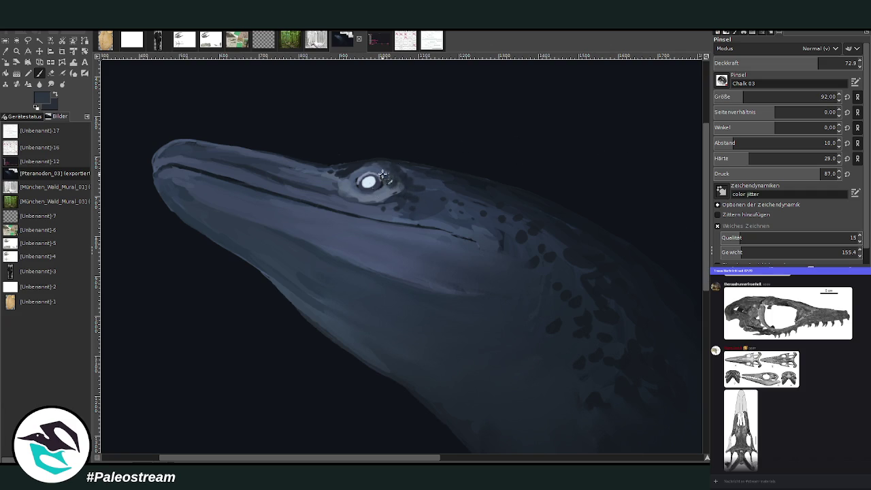
{"action": "left_click", "coordinate": [828, 63]}
{"action": "type", "text": "37.9"}
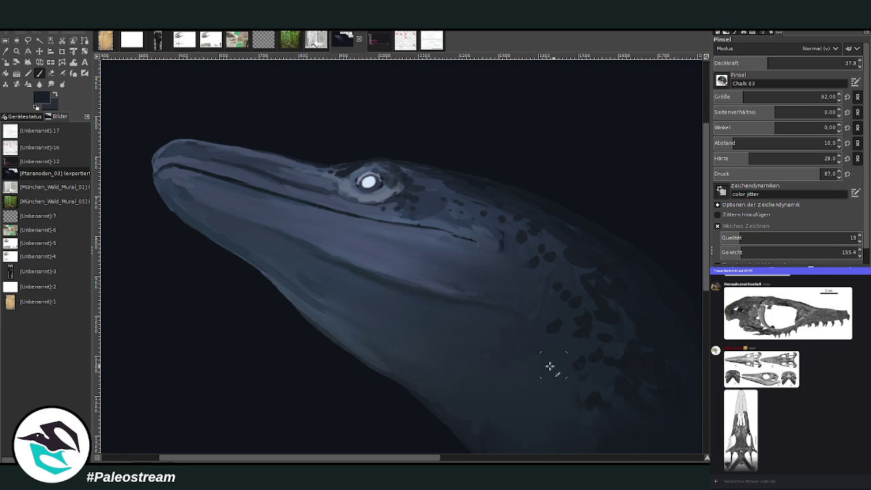
{"action": "scroll", "coordinate": [645, 278], "scroll_direction": "down", "scroll_amount": 5}
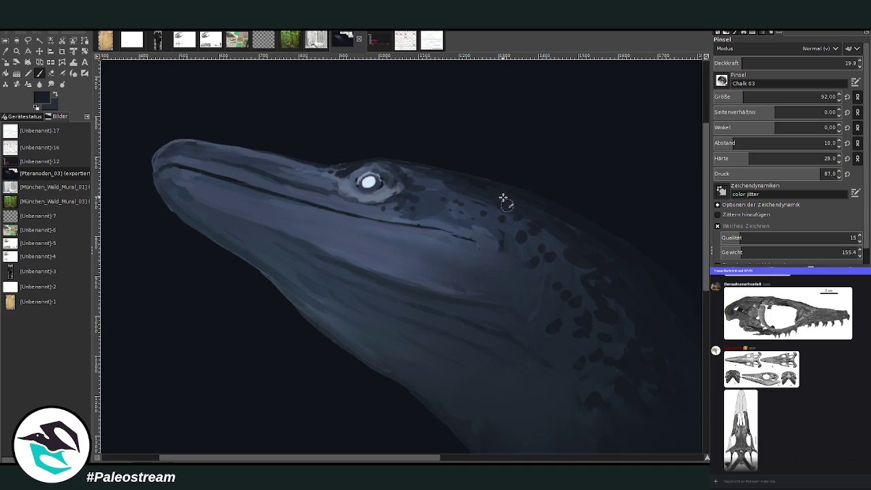
{"action": "scroll", "coordinate": [466, 249], "scroll_direction": "down", "scroll_amount": 2}
{"action": "scroll", "coordinate": [466, 249], "scroll_direction": "down", "scroll_amount": 3}
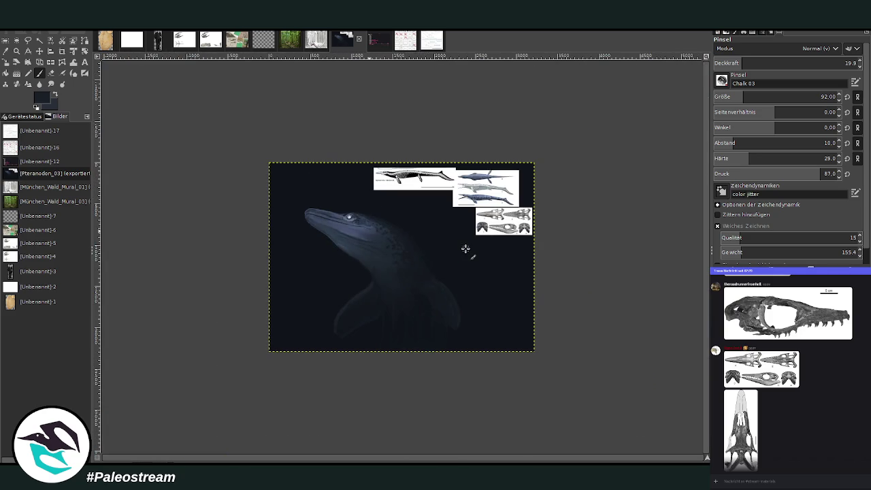
{"action": "left_click", "coordinate": [16, 51]}
Zoom in on the upper image and remove the two skeleton reference images.
{"action": "left_click_drag", "start_coordinate": [297, 143], "coordinate": [495, 304]}
{"action": "key", "text": "ctrl+z"}
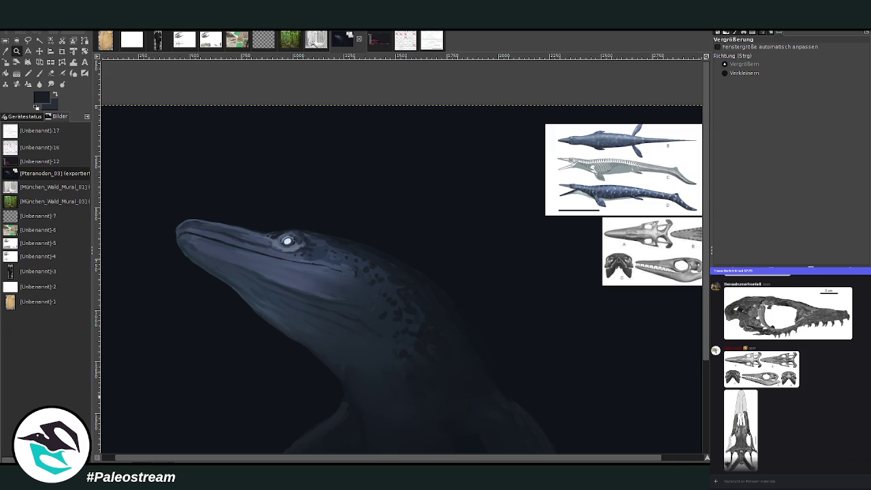
{"action": "key", "text": "ctrl+z"}
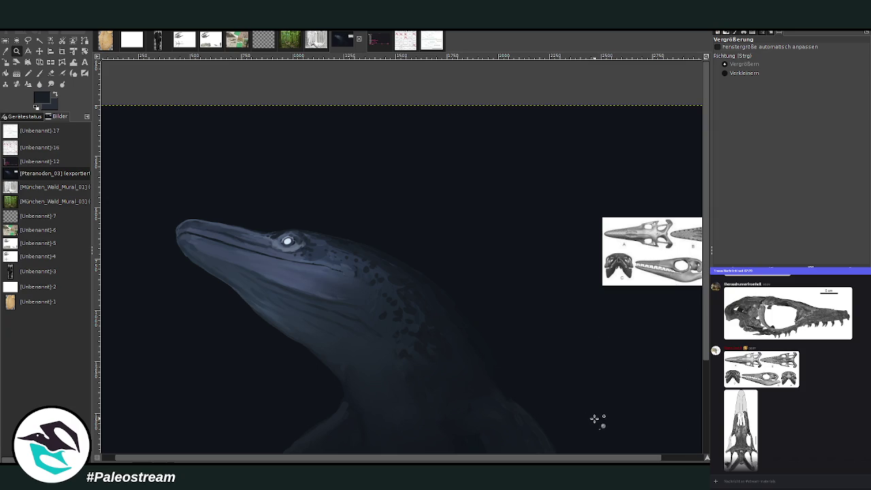
Move the skull reference above the reptile's head and zoom in on both.
{"action": "left_click", "coordinate": [38, 51]}
{"action": "left_click_drag", "start_coordinate": [624, 243], "coordinate": [320, 159]}
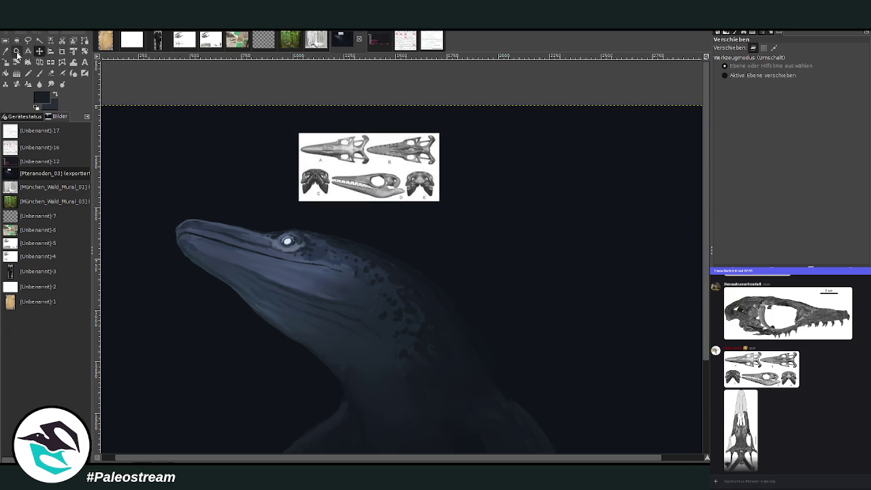
{"action": "left_click", "coordinate": [16, 51]}
{"action": "left_click_drag", "start_coordinate": [164, 98], "coordinate": [448, 379]}
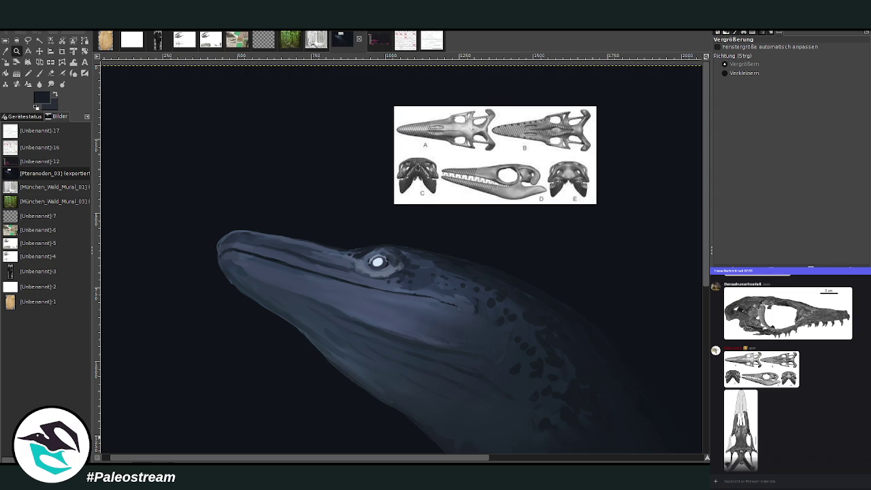
{"action": "left_click", "coordinate": [74, 62]}
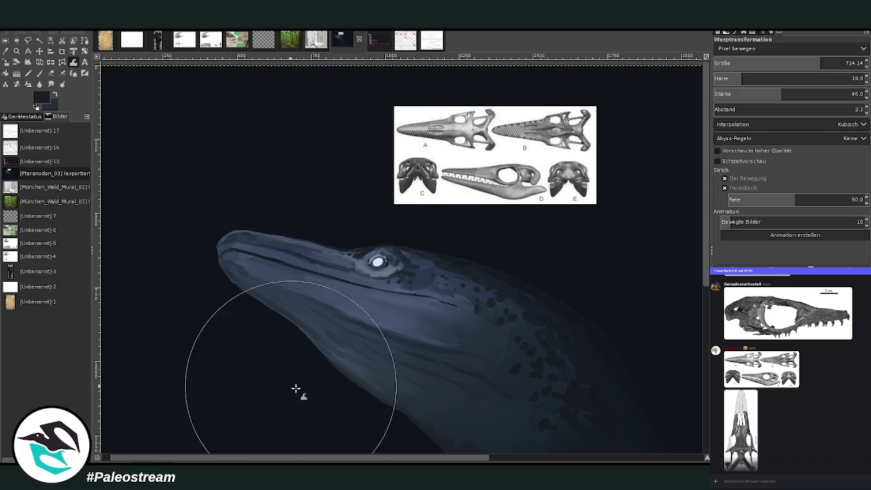
Shrink the Warp Transform size to 365.09, then return to the Paintbrush.
{"action": "left_click", "coordinate": [776, 63]}
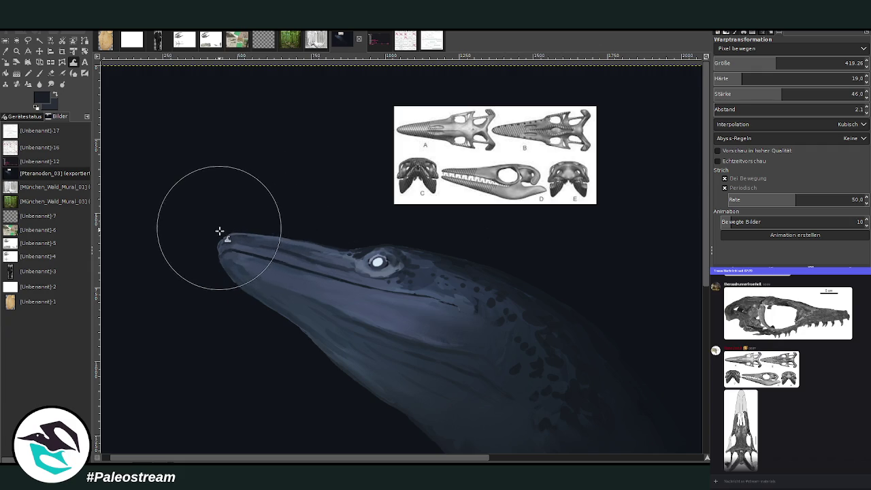
{"action": "left_click_drag", "start_coordinate": [775, 63], "coordinate": [767, 63]}
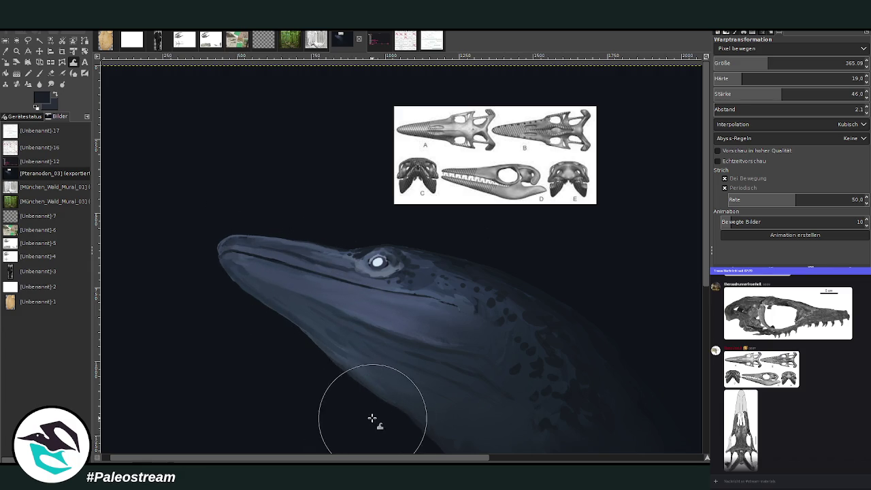
{"action": "left_click", "coordinate": [39, 75]}
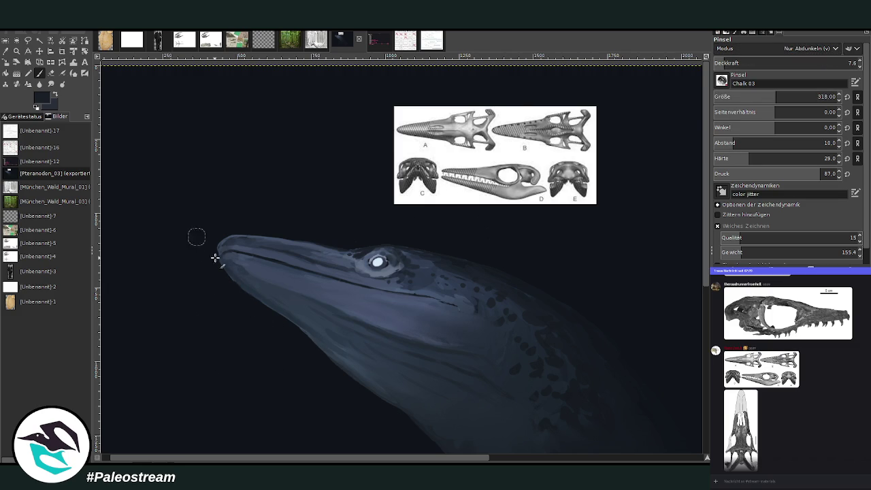
At 24.3 opacity, round off and extend the snout tip, then zoom in on the head.
{"action": "left_click", "coordinate": [749, 63]}
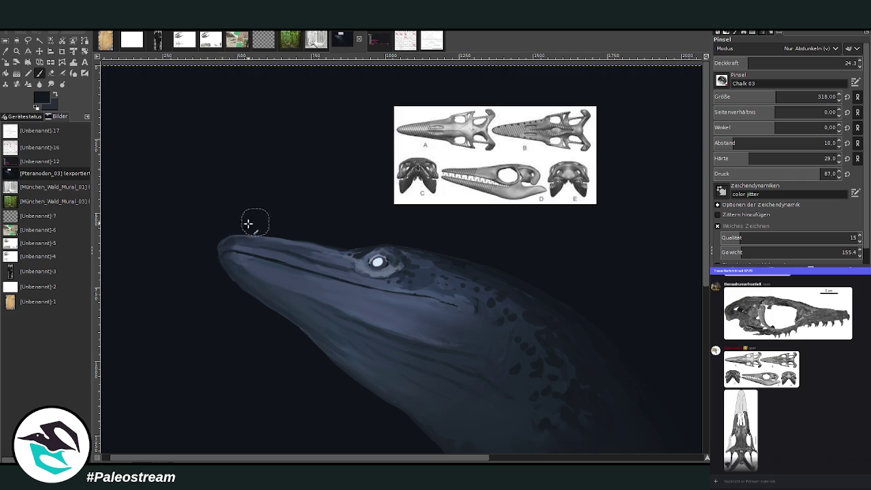
{"action": "left_click_drag", "start_coordinate": [209, 252], "coordinate": [210, 252]}
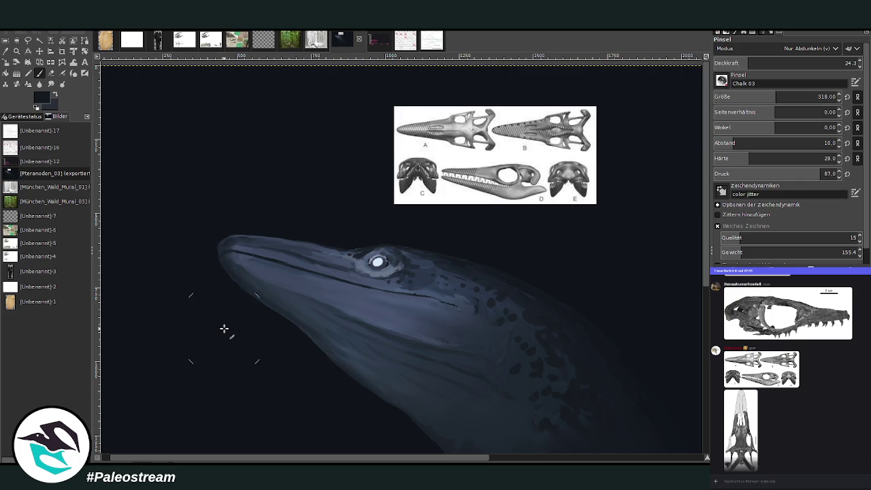
{"action": "key", "text": "minus"}
{"action": "key", "text": "minus"}
{"action": "key", "text": "minus"}
{"action": "key", "text": "z"}
{"action": "left_click_drag", "start_coordinate": [293, 136], "coordinate": [414, 272]}
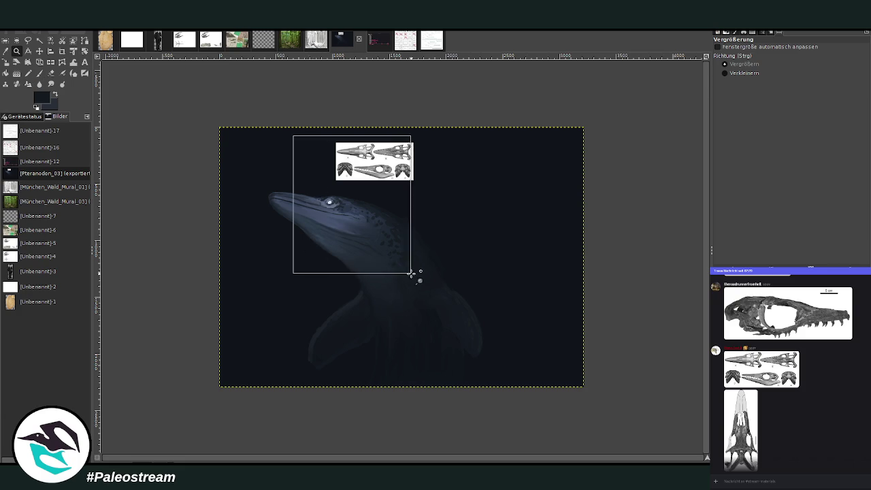
Sample the head's blue-grey skin colour and set a smaller Normal-mode Chalk 03 brush.
{"action": "left_click_drag", "start_coordinate": [284, 113], "coordinate": [440, 358]}
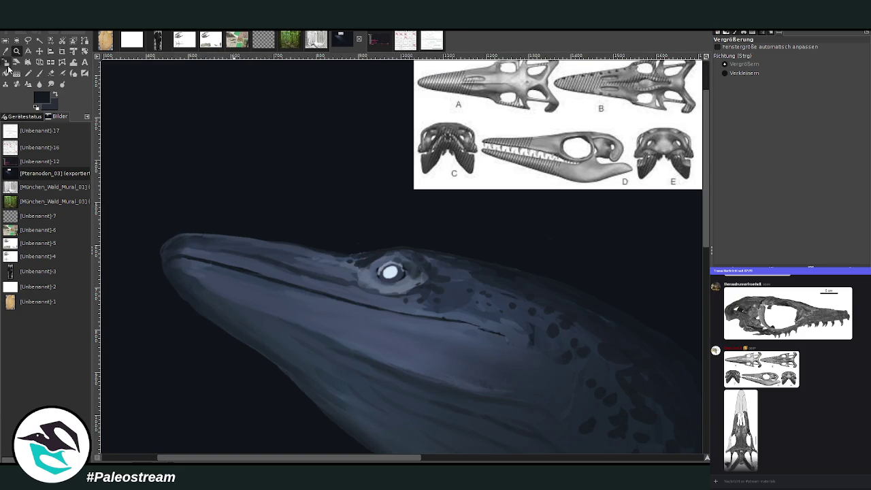
{"action": "left_click", "coordinate": [6, 51]}
{"action": "left_click", "coordinate": [390, 322]}
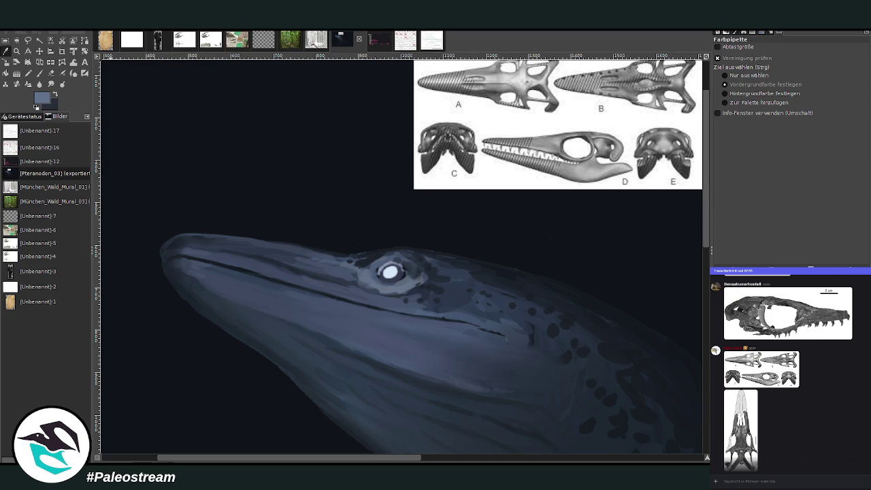
{"action": "left_click", "coordinate": [38, 75]}
{"action": "scroll", "coordinate": [782, 48], "scroll_direction": "up", "scroll_amount": 5}
{"action": "left_click", "coordinate": [797, 63]}
{"action": "left_click", "coordinate": [739, 97]}
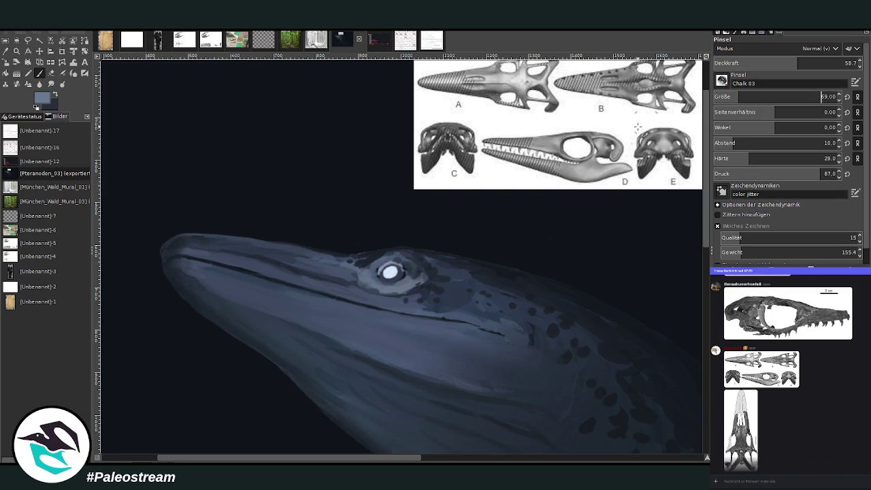
Paint light blue-grey strokes along the jaw line from below the eye toward the snout.
{"action": "mouse_move", "coordinate": [386, 306]}
{"action": "left_mouse_down"}
{"action": "mouse_move", "coordinate": [422, 318]}
{"action": "mouse_move", "coordinate": [381, 305]}
{"action": "mouse_move", "coordinate": [414, 311]}
{"action": "mouse_move", "coordinate": [398, 298]}
{"action": "mouse_move", "coordinate": [328, 286]}
{"action": "left_mouse_up"}
{"action": "left_click_drag", "start_coordinate": [419, 314], "coordinate": [394, 306]}
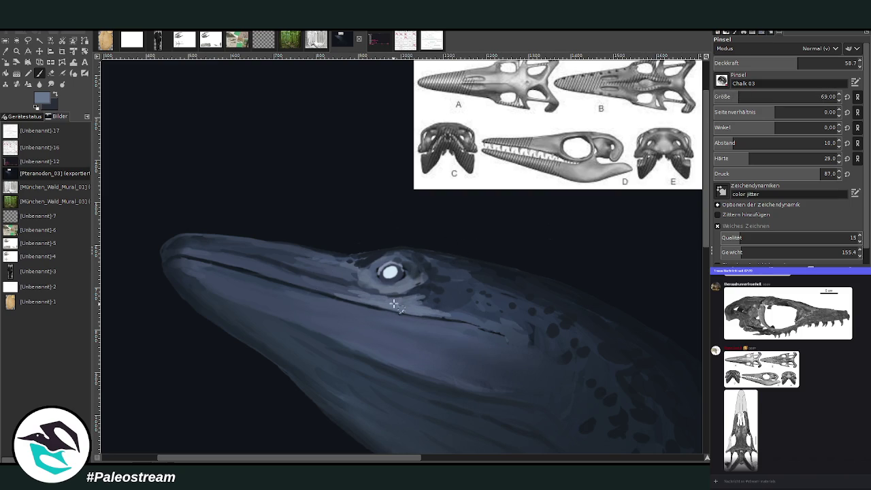
{"action": "left_click_drag", "start_coordinate": [466, 319], "coordinate": [283, 276]}
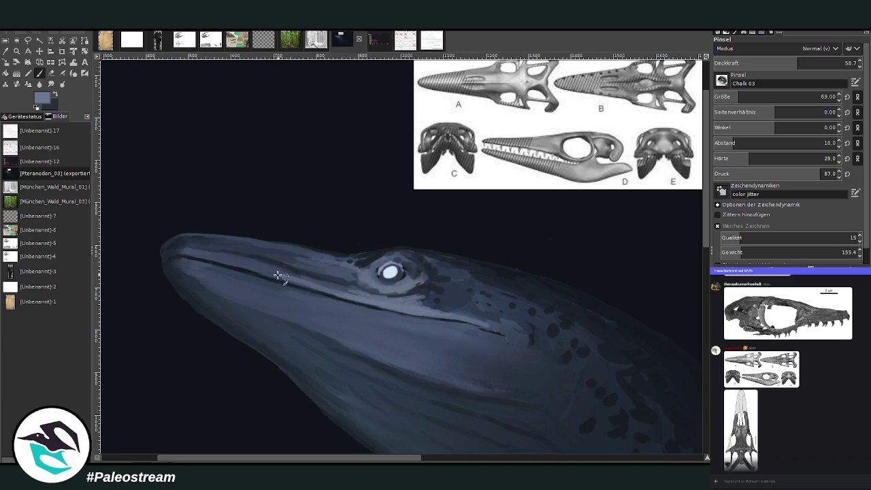
At 23 opacity, softly highlight the upper and lower jaw, widening the brush to 129.
{"action": "left_click_drag", "start_coordinate": [799, 62], "coordinate": [748, 62]}
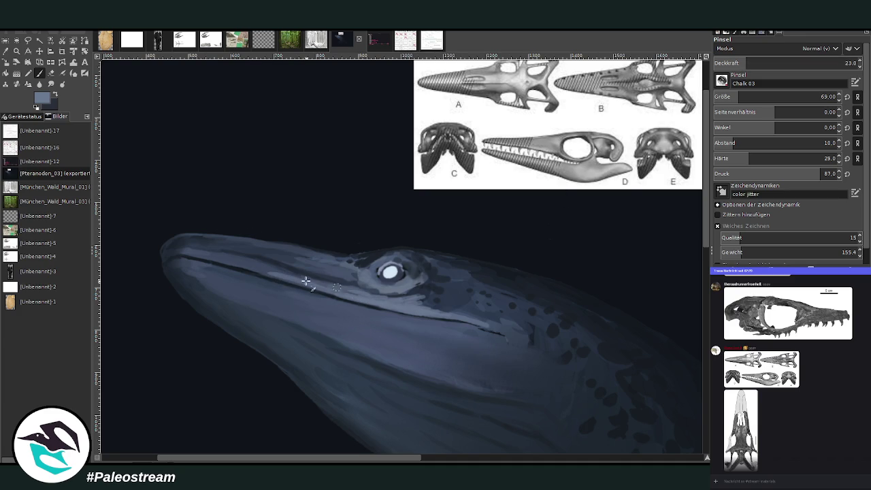
{"action": "left_click_drag", "start_coordinate": [299, 279], "coordinate": [236, 258]}
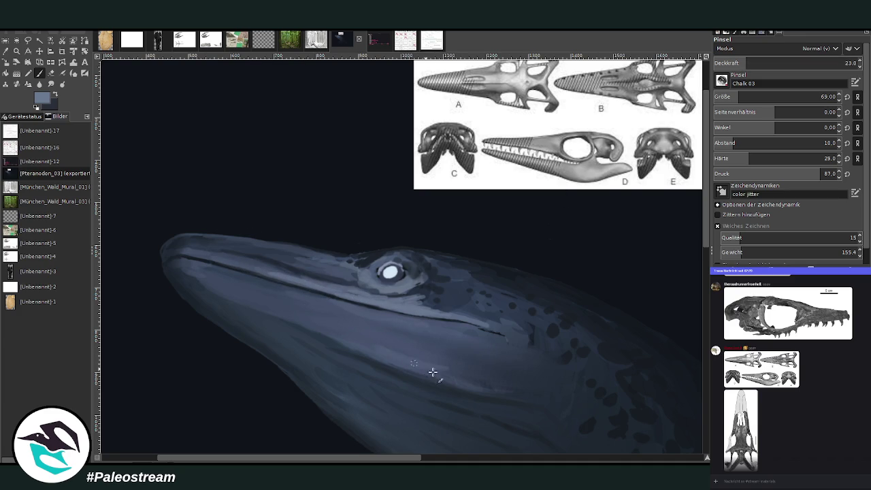
{"action": "left_click_drag", "start_coordinate": [428, 367], "coordinate": [328, 328]}
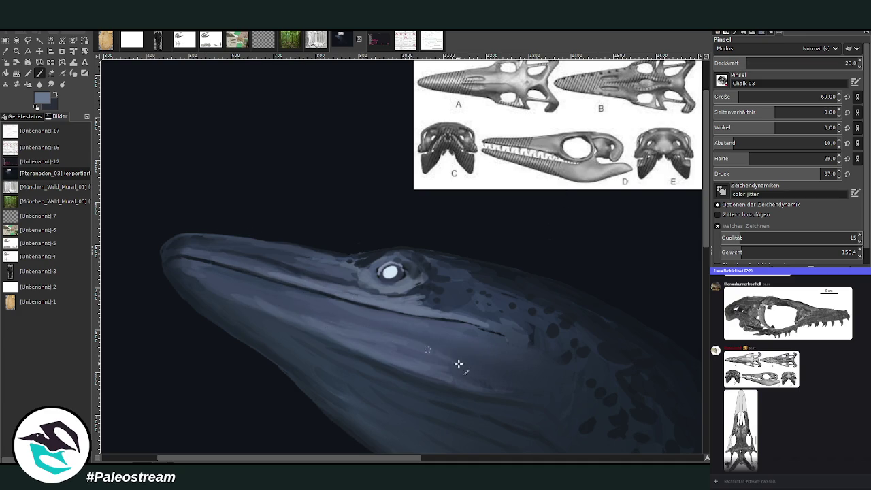
{"action": "mouse_move", "coordinate": [445, 358]}
{"action": "left_mouse_down"}
{"action": "mouse_move", "coordinate": [321, 307]}
{"action": "mouse_move", "coordinate": [412, 323]}
{"action": "left_mouse_up"}
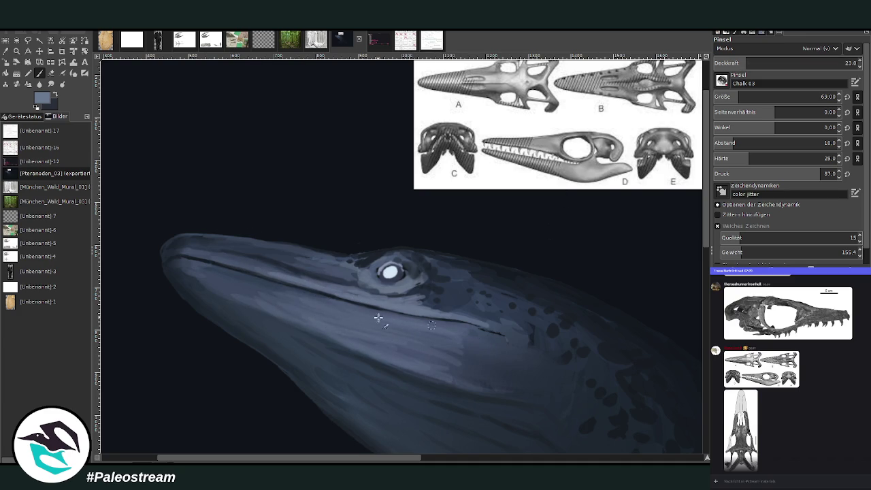
{"action": "mouse_move", "coordinate": [461, 366]}
{"action": "left_mouse_down"}
{"action": "mouse_move", "coordinate": [365, 336]}
{"action": "mouse_move", "coordinate": [338, 311]}
{"action": "mouse_move", "coordinate": [195, 272]}
{"action": "left_mouse_up"}
{"action": "mouse_move", "coordinate": [428, 326]}
{"action": "left_mouse_down"}
{"action": "mouse_move", "coordinate": [483, 341]}
{"action": "mouse_move", "coordinate": [492, 366]}
{"action": "mouse_move", "coordinate": [480, 336]}
{"action": "left_mouse_up"}
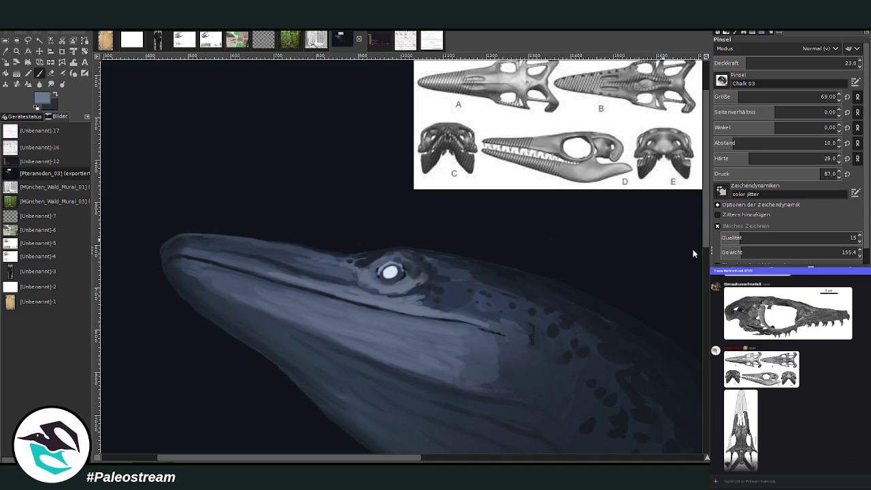
{"action": "left_click", "coordinate": [817, 95]}
{"action": "mouse_move", "coordinate": [517, 350]}
{"action": "left_mouse_down"}
{"action": "mouse_move", "coordinate": [526, 357]}
{"action": "mouse_move", "coordinate": [460, 375]}
{"action": "left_mouse_up"}
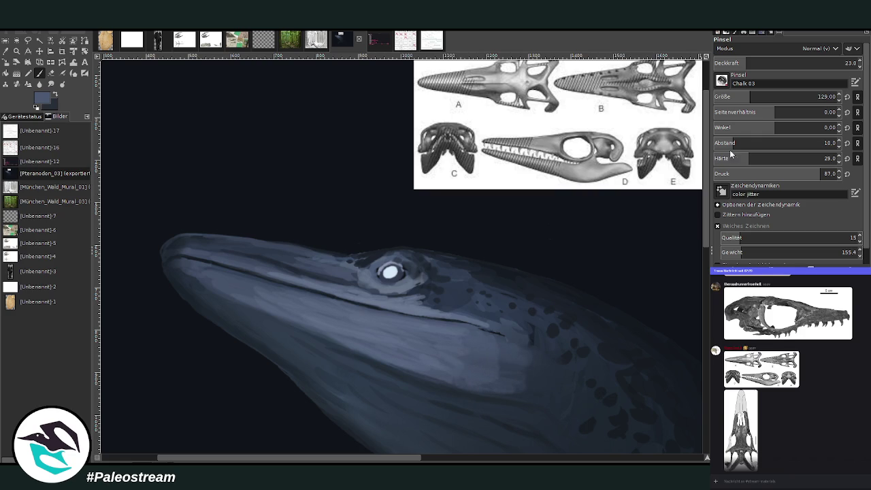
Set hardness 84, opacity 67.2 and size 53, and paint long light strokes toward the snout.
{"action": "left_click_drag", "start_coordinate": [775, 161], "coordinate": [764, 139]}
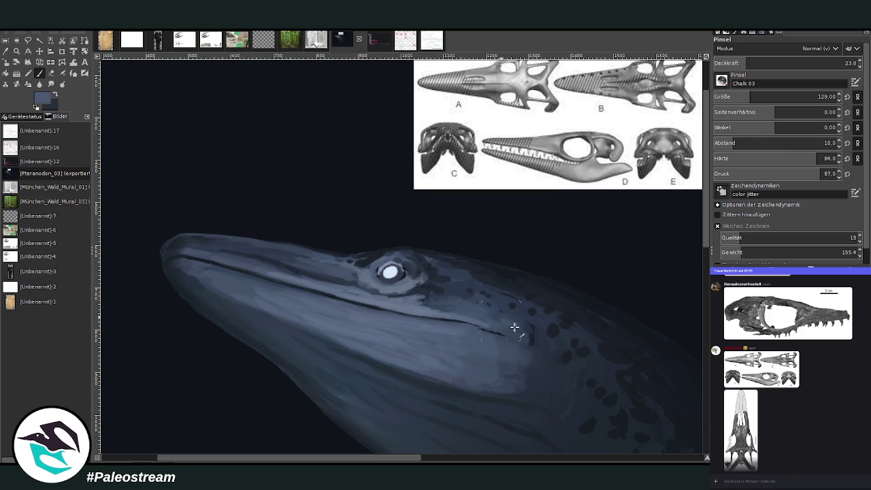
{"action": "scroll", "coordinate": [705, 358], "scroll_direction": "down", "scroll_amount": 5}
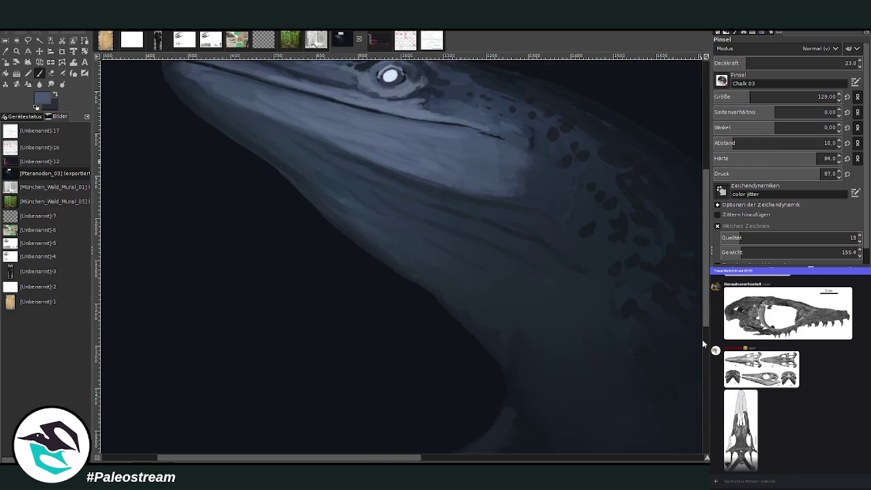
{"action": "left_click_drag", "start_coordinate": [745, 62], "coordinate": [783, 62]}
{"action": "scroll", "coordinate": [688, 212], "scroll_direction": "up", "scroll_amount": 5}
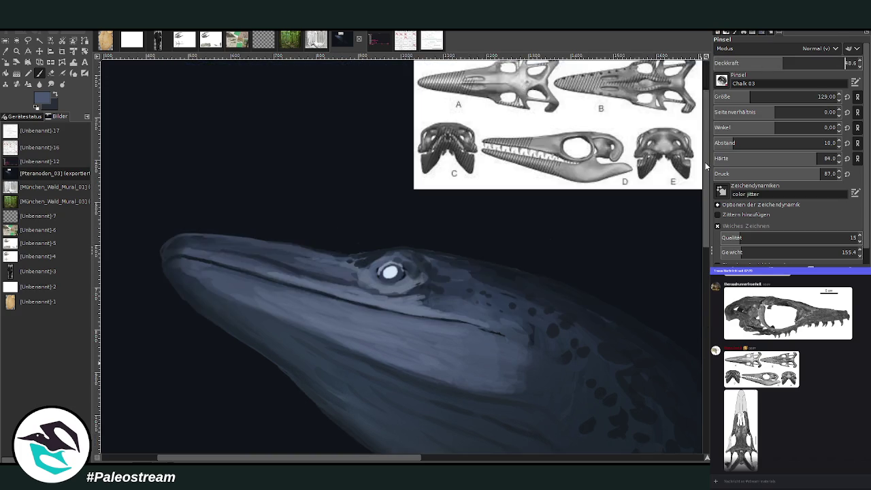
{"action": "scroll", "coordinate": [688, 212], "scroll_direction": "down", "scroll_amount": 2}
{"action": "left_click_drag", "start_coordinate": [485, 301], "coordinate": [396, 283]}
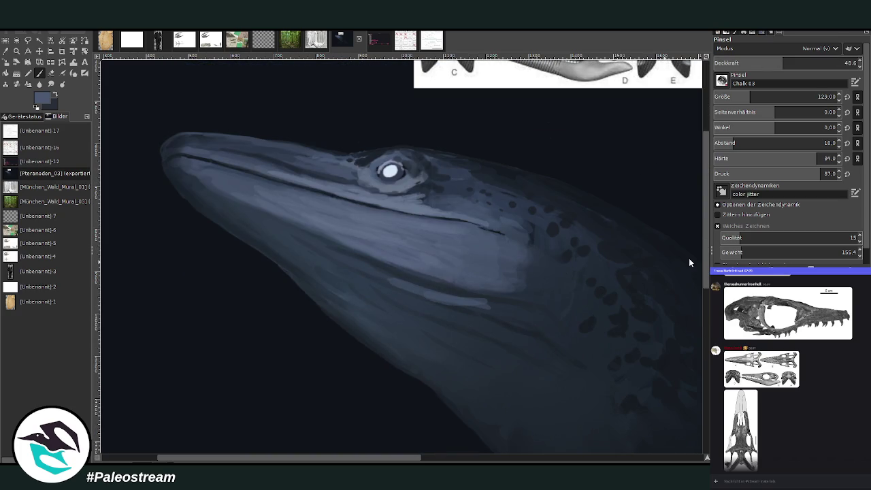
{"action": "left_click_drag", "start_coordinate": [784, 63], "coordinate": [810, 63]}
{"action": "left_click_drag", "start_coordinate": [750, 96], "coordinate": [729, 89]}
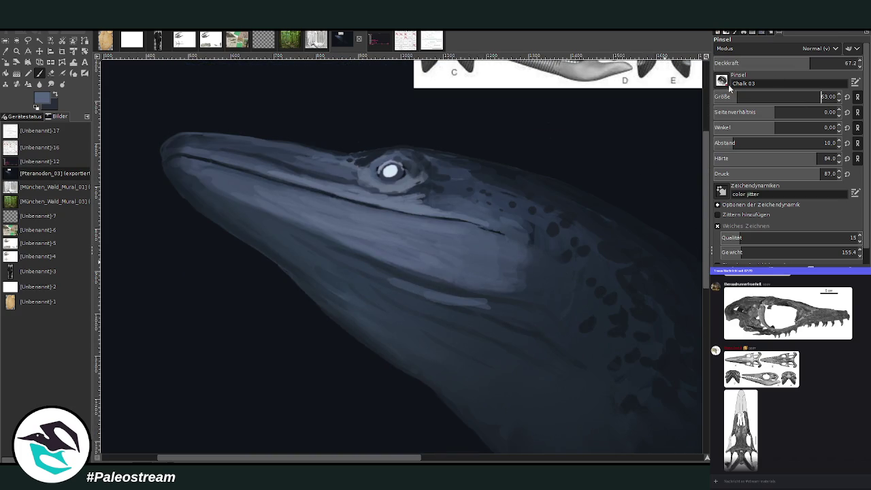
{"action": "left_click_drag", "start_coordinate": [491, 308], "coordinate": [292, 237]}
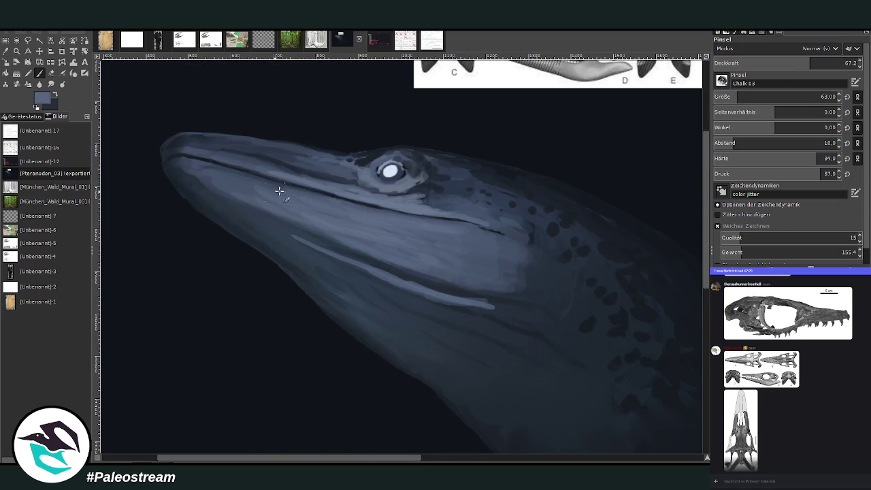
At 34.4 opacity, add light streaks along the lower jaw down toward the throat.
{"action": "left_click_drag", "start_coordinate": [756, 63], "coordinate": [763, 63]}
{"action": "mouse_move", "coordinate": [496, 307]}
{"action": "left_mouse_down"}
{"action": "mouse_move", "coordinate": [283, 227]}
{"action": "mouse_move", "coordinate": [401, 295]}
{"action": "left_mouse_up"}
{"action": "left_click_drag", "start_coordinate": [507, 329], "coordinate": [272, 231]}
{"action": "mouse_move", "coordinate": [463, 316]}
{"action": "left_mouse_down"}
{"action": "mouse_move", "coordinate": [554, 354]}
{"action": "mouse_move", "coordinate": [506, 317]}
{"action": "mouse_move", "coordinate": [558, 339]}
{"action": "mouse_move", "coordinate": [488, 316]}
{"action": "left_mouse_up"}
{"action": "left_click_drag", "start_coordinate": [516, 319], "coordinate": [570, 347]}
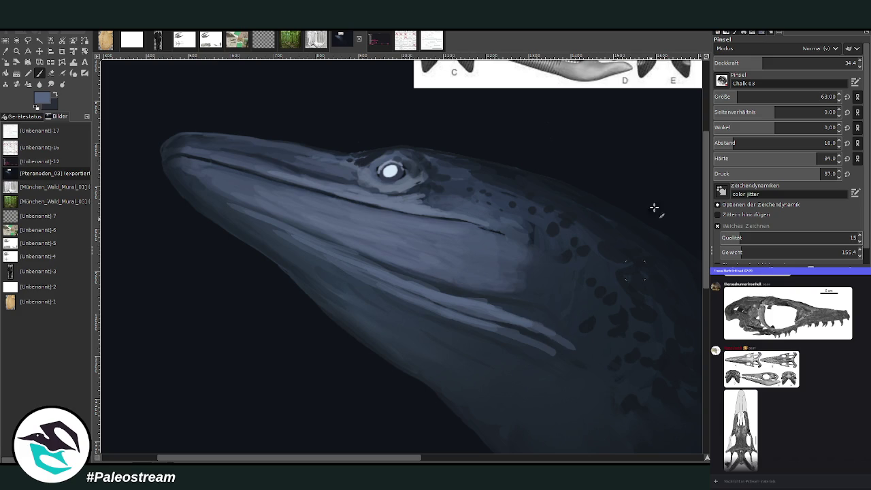
{"action": "mouse_move", "coordinate": [515, 311]}
{"action": "left_mouse_down"}
{"action": "mouse_move", "coordinate": [528, 305]}
{"action": "mouse_move", "coordinate": [530, 292]}
{"action": "mouse_move", "coordinate": [549, 320]}
{"action": "mouse_move", "coordinate": [553, 302]}
{"action": "mouse_move", "coordinate": [499, 224]}
{"action": "mouse_move", "coordinate": [440, 180]}
{"action": "left_mouse_up"}
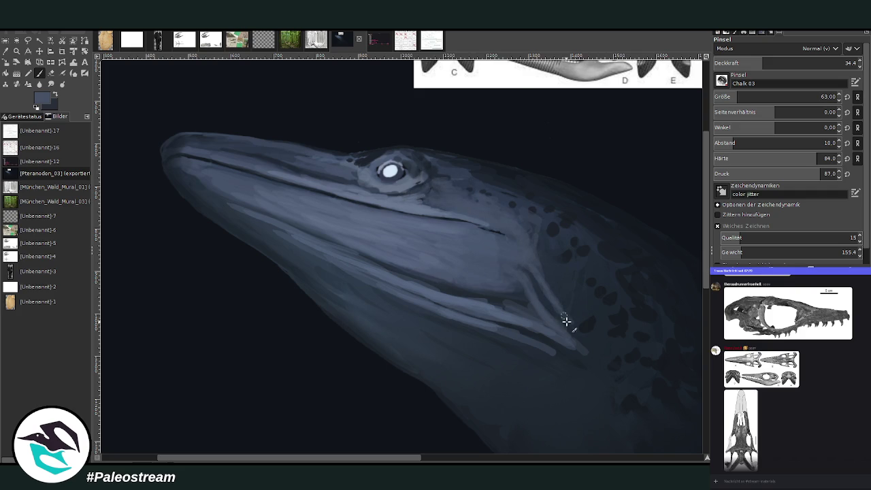
Add faint pale streaks along the jaw underside and further down the throat.
{"action": "left_click_drag", "start_coordinate": [521, 355], "coordinate": [403, 311]}
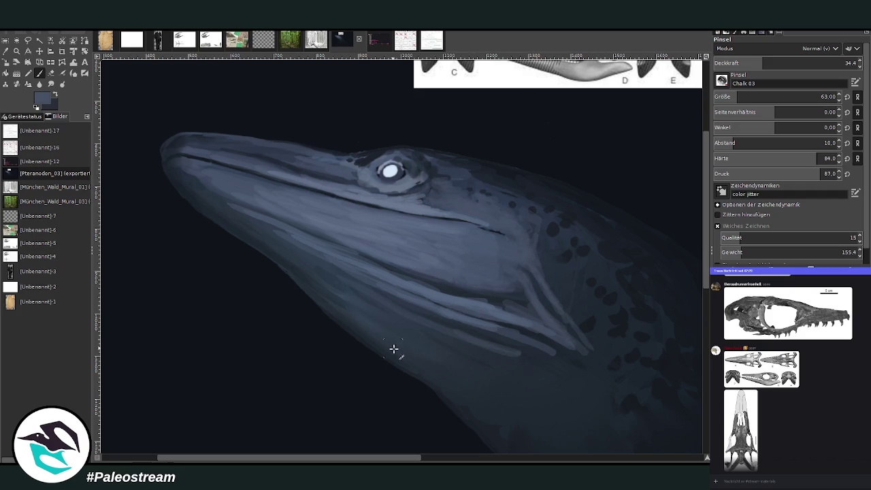
{"action": "mouse_move", "coordinate": [417, 366]}
{"action": "left_mouse_down"}
{"action": "mouse_move", "coordinate": [360, 331]}
{"action": "mouse_move", "coordinate": [278, 253]}
{"action": "left_mouse_up"}
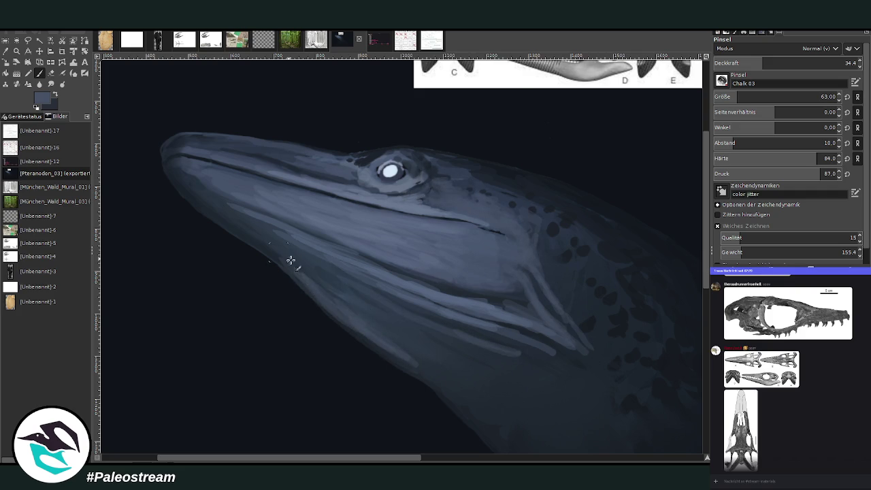
{"action": "left_click_drag", "start_coordinate": [439, 377], "coordinate": [350, 314]}
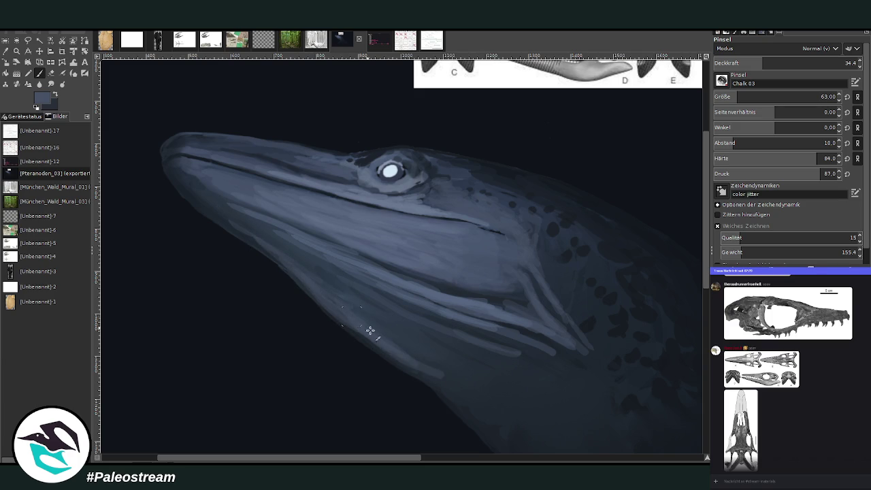
{"action": "mouse_move", "coordinate": [400, 352]}
{"action": "left_mouse_down"}
{"action": "mouse_move", "coordinate": [459, 387]}
{"action": "mouse_move", "coordinate": [510, 402]}
{"action": "left_mouse_up"}
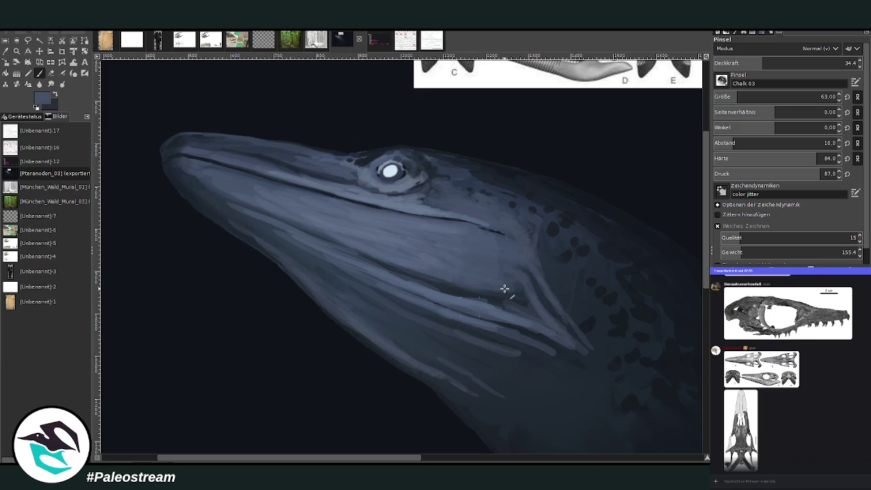
{"action": "scroll", "coordinate": [706, 149], "scroll_direction": "down", "scroll_amount": 3}
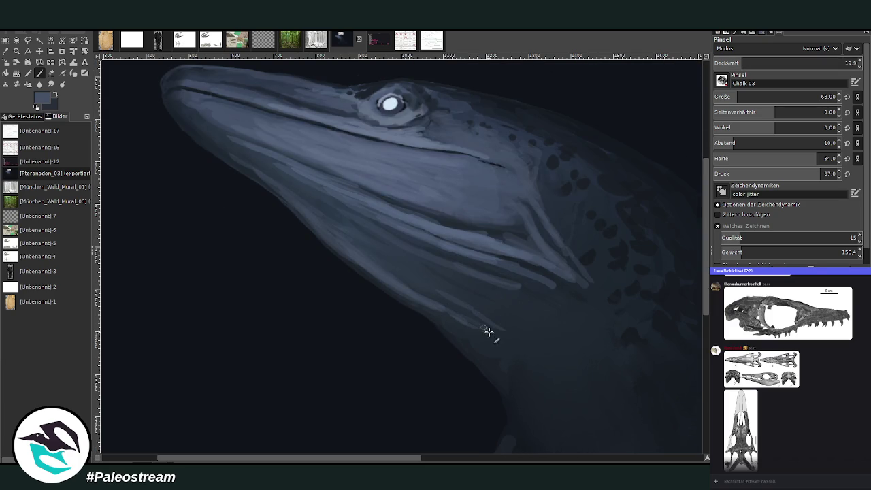
{"action": "left_click_drag", "start_coordinate": [531, 348], "coordinate": [450, 297]}
{"action": "left_click_drag", "start_coordinate": [528, 330], "coordinate": [550, 375]}
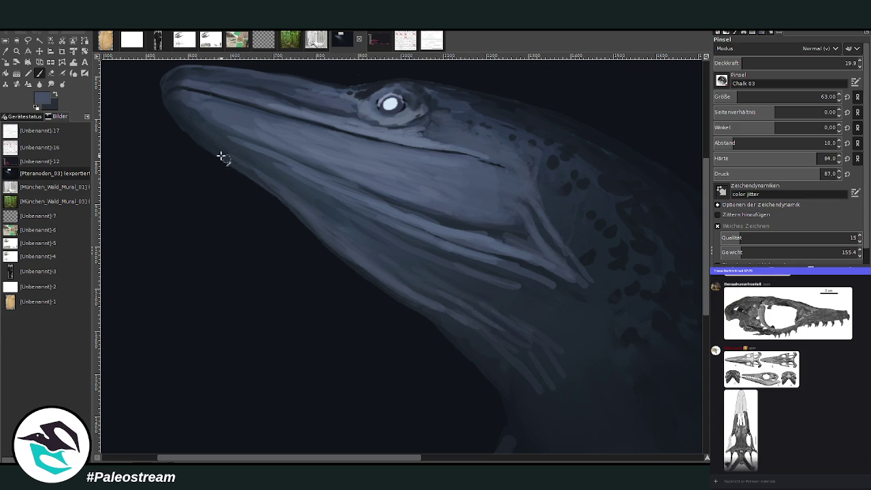
Sample the dark navy background colour and set the brush opacity to 42.
{"action": "key", "text": "o"}
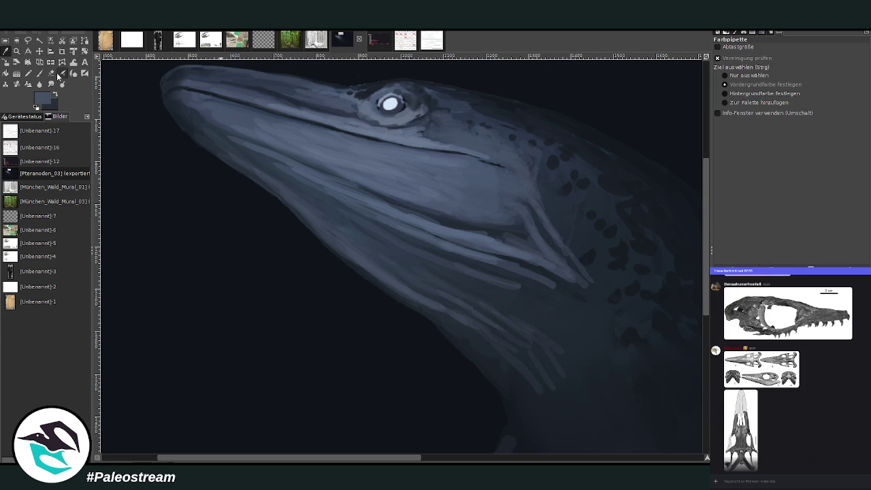
{"action": "left_click", "coordinate": [624, 315]}
{"action": "left_click", "coordinate": [41, 73]}
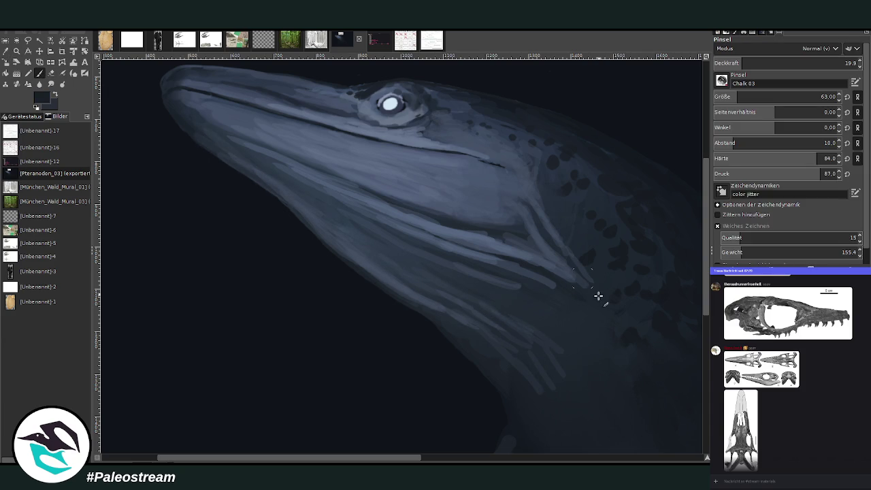
{"action": "left_click", "coordinate": [788, 62]}
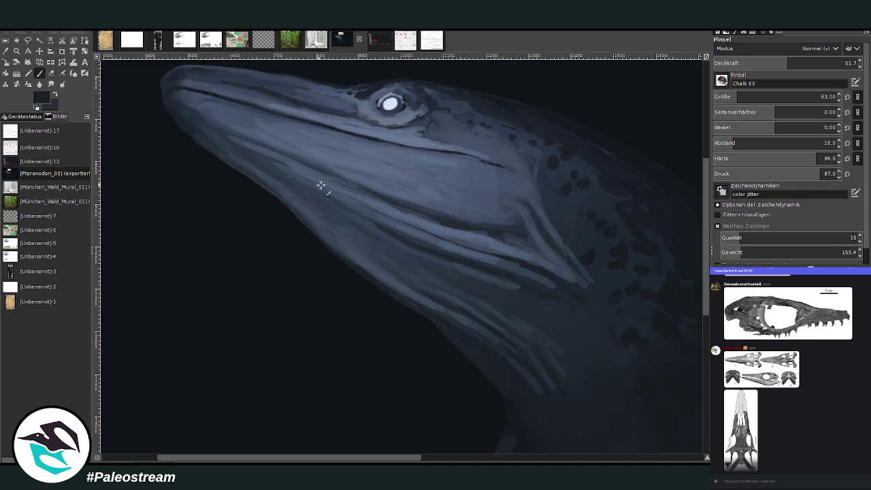
{"action": "left_click", "coordinate": [755, 63]}
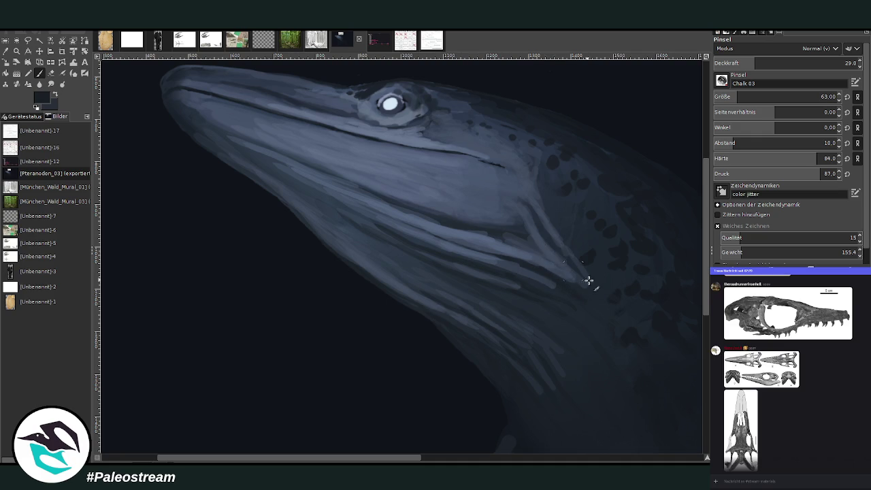
{"action": "left_click", "coordinate": [761, 60]}
{"action": "type", "text": "42"}
{"action": "key", "text": "Return"}
Pick a lighter blue from the shark and lower the brush opacity to 27.8.
{"action": "key", "text": "o"}
{"action": "left_click", "coordinate": [521, 268]}
{"action": "key", "text": "p"}
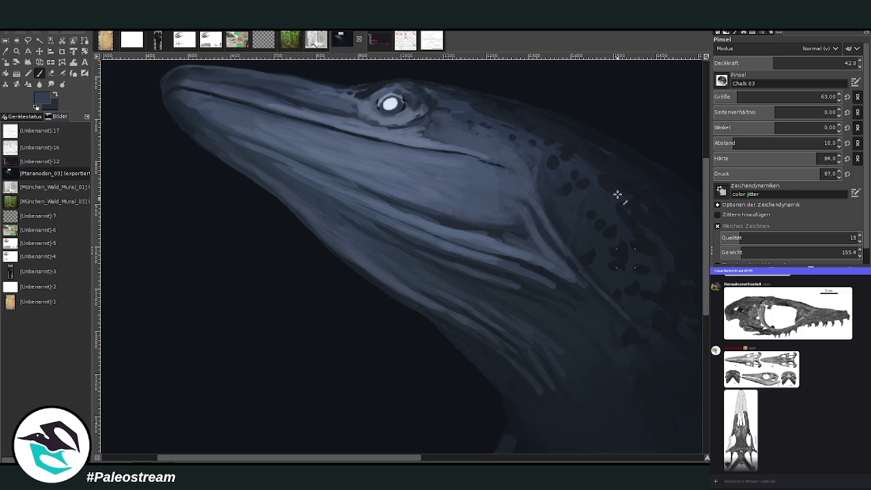
{"action": "left_click", "coordinate": [755, 63]}
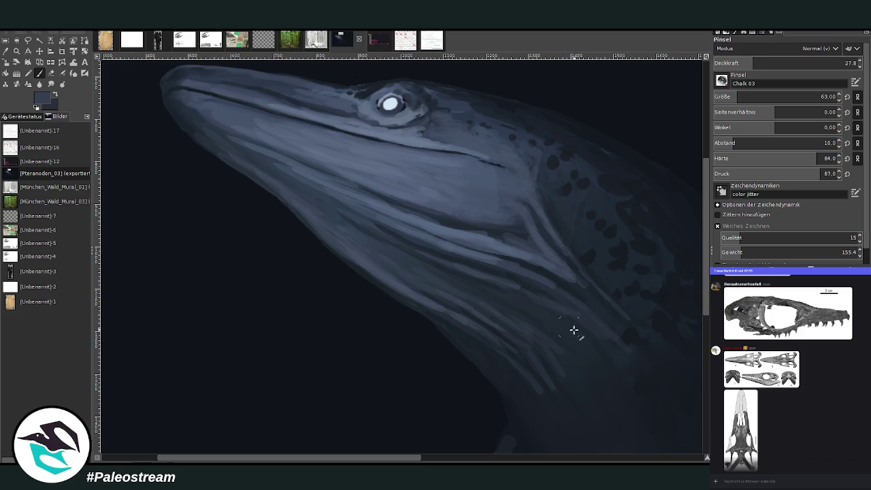
Zoom in on the creature's head and paint more dark spots on the neck.
{"action": "scroll", "coordinate": [358, 245], "scroll_direction": "down", "scroll_amount": 5}
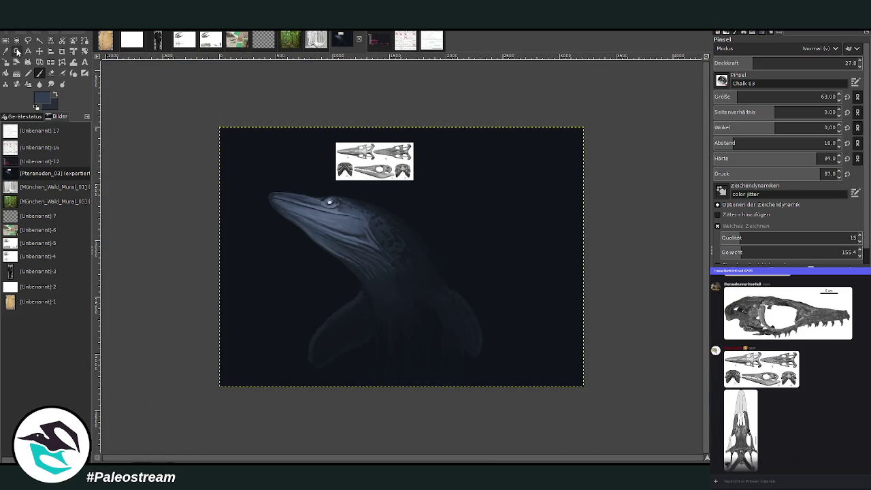
{"action": "left_click", "coordinate": [16, 51]}
{"action": "left_click_drag", "start_coordinate": [320, 179], "coordinate": [466, 333]}
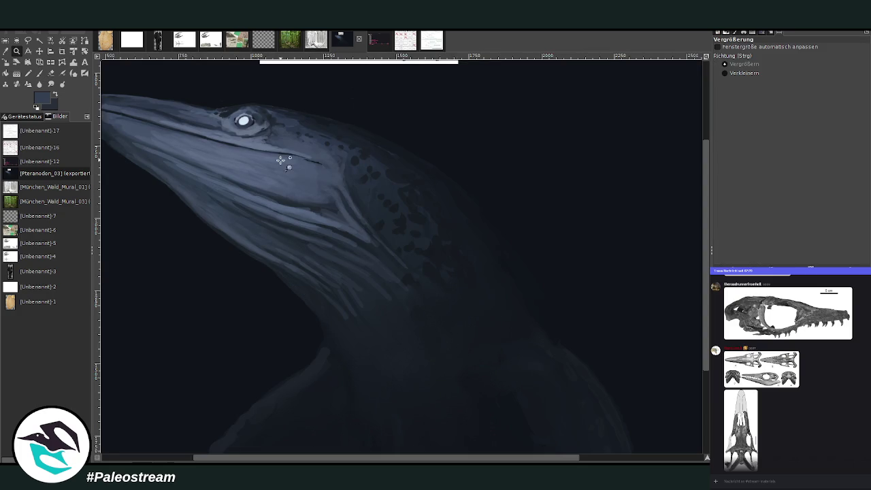
{"action": "left_click", "coordinate": [40, 72]}
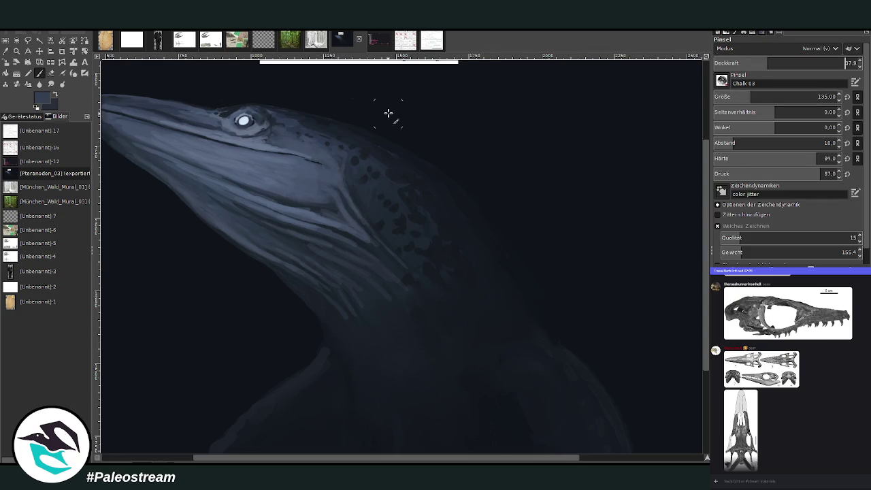
{"action": "left_click_drag", "start_coordinate": [381, 224], "coordinate": [387, 238]}
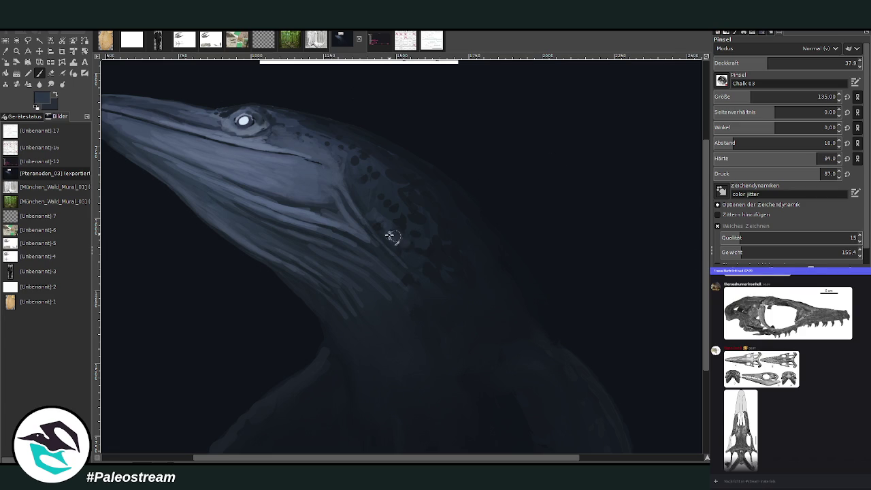
At opacity 56.5 and size 103, lighten some neck spots and add darker dabs.
{"action": "left_click", "coordinate": [794, 63]}
{"action": "left_click_drag", "start_coordinate": [756, 96], "coordinate": [747, 96]}
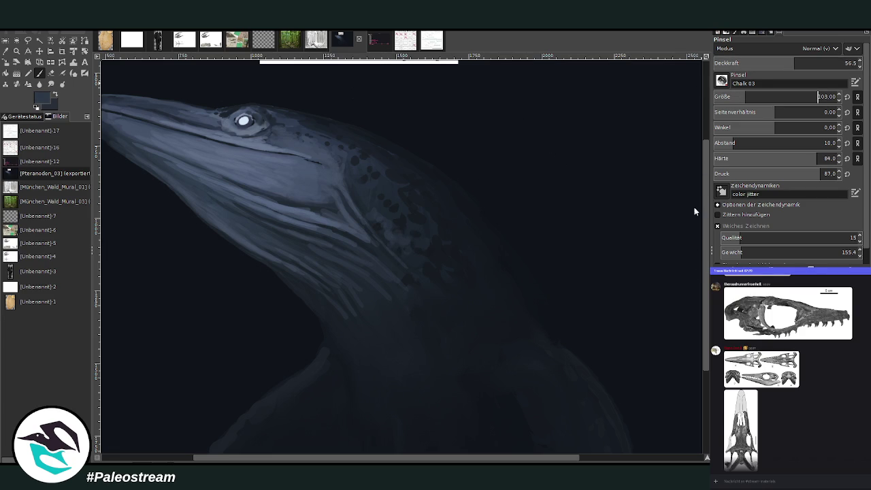
{"action": "left_click_drag", "start_coordinate": [395, 235], "coordinate": [408, 225]}
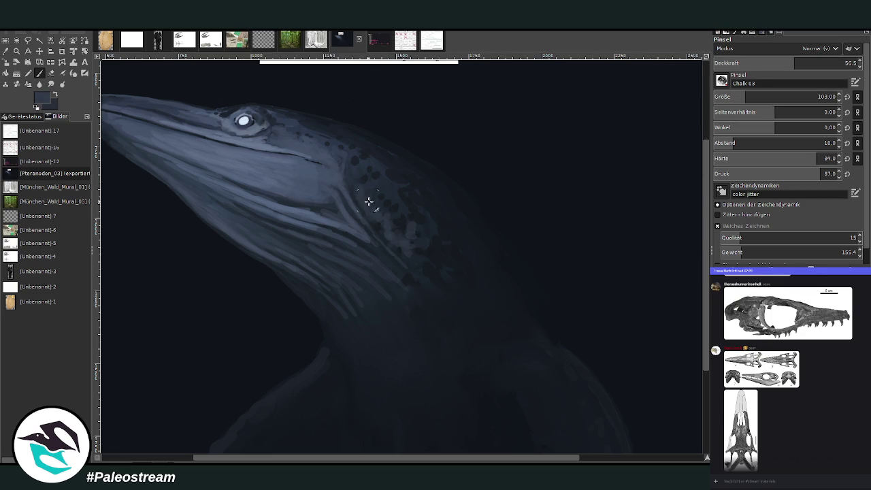
{"action": "mouse_move", "coordinate": [381, 213]}
{"action": "left_mouse_down"}
{"action": "mouse_move", "coordinate": [388, 197]}
{"action": "mouse_move", "coordinate": [369, 182]}
{"action": "mouse_move", "coordinate": [385, 176]}
{"action": "mouse_move", "coordinate": [356, 184]}
{"action": "left_mouse_up"}
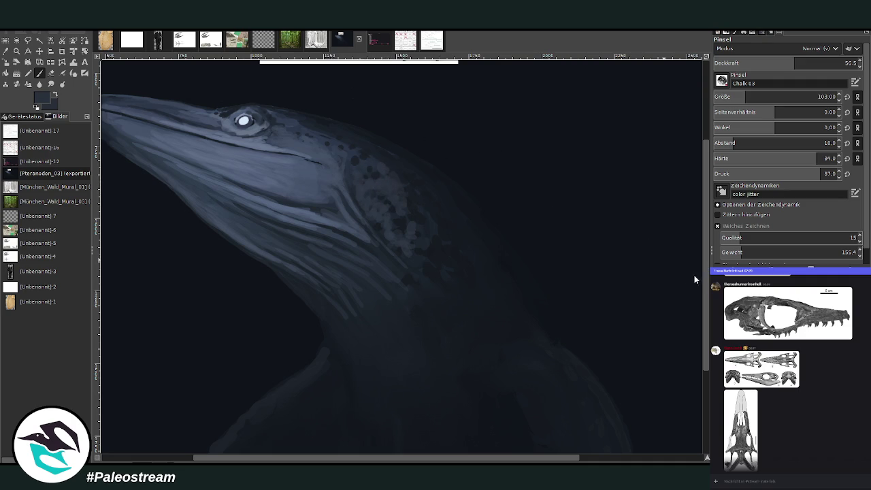
{"action": "mouse_move", "coordinate": [395, 191]}
{"action": "left_mouse_down"}
{"action": "mouse_move", "coordinate": [387, 170]}
{"action": "mouse_move", "coordinate": [352, 170]}
{"action": "mouse_move", "coordinate": [344, 149]}
{"action": "left_mouse_up"}
{"action": "mouse_move", "coordinate": [414, 231]}
{"action": "left_mouse_down"}
{"action": "mouse_move", "coordinate": [426, 254]}
{"action": "mouse_move", "coordinate": [422, 286]}
{"action": "left_mouse_up"}
Sample a new colour from the canvas, swap colours, and dab dark dots on the cheek.
{"action": "left_click", "coordinate": [4, 53]}
{"action": "left_click", "coordinate": [497, 246]}
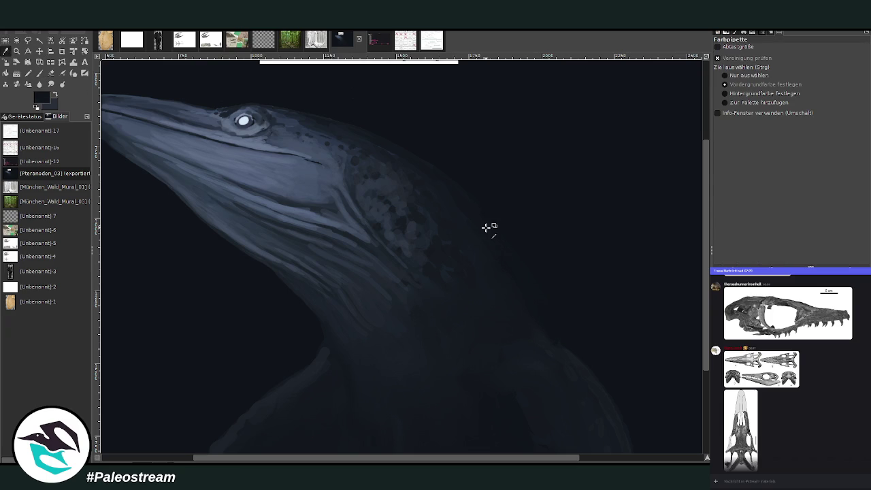
{"action": "key", "text": "p"}
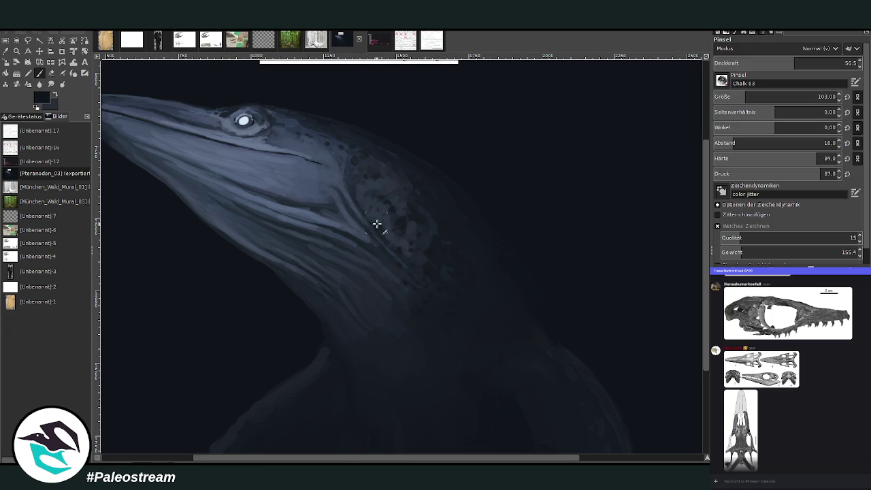
{"action": "key", "text": "x"}
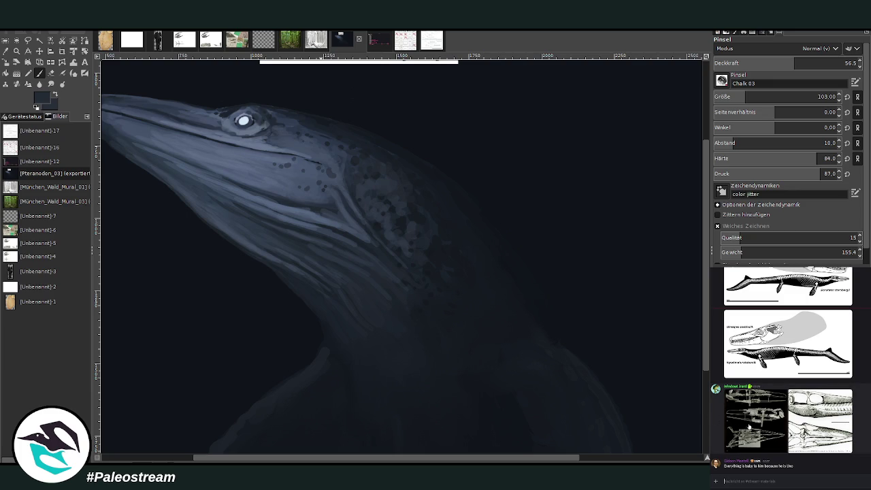
{"action": "left_click", "coordinate": [257, 172]}
{"action": "left_click", "coordinate": [247, 164]}
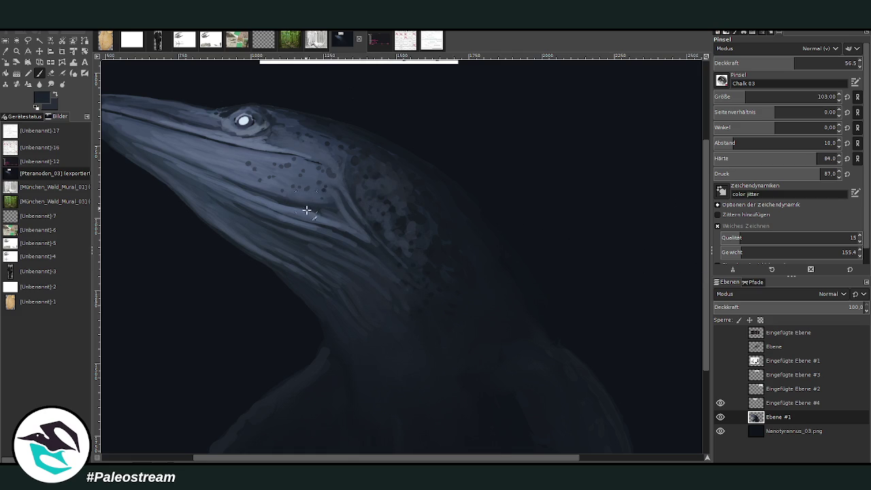
{"action": "left_click_drag", "start_coordinate": [342, 454], "coordinate": [282, 454]}
{"action": "left_click_drag", "start_coordinate": [707, 357], "coordinate": [708, 309]}
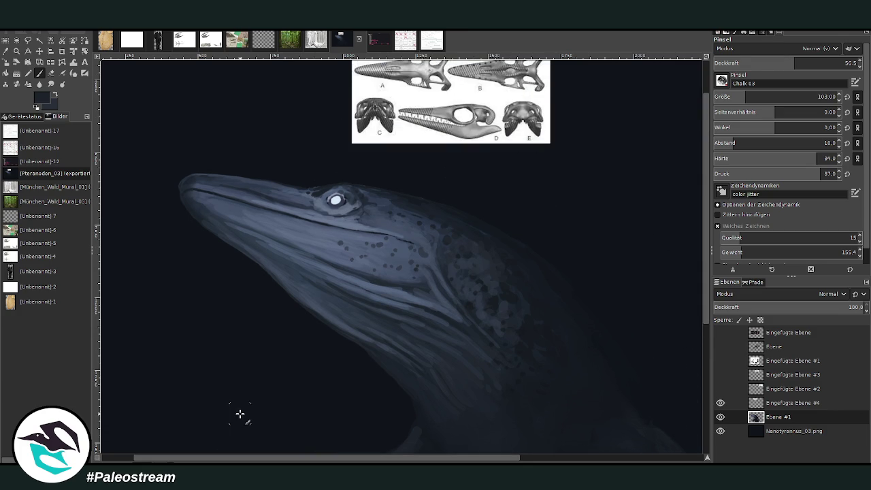
Set the brush to opacity 47.3 and size 80, and zoom in on the head.
{"action": "key", "text": "less"}
{"action": "key", "text": "less"}
{"action": "key", "text": "less"}
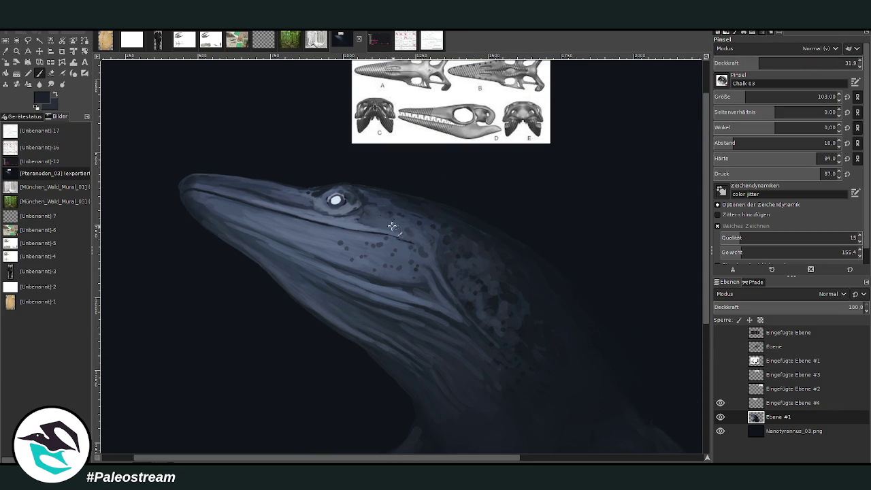
{"action": "left_click", "coordinate": [781, 61]}
{"action": "left_click", "coordinate": [740, 95]}
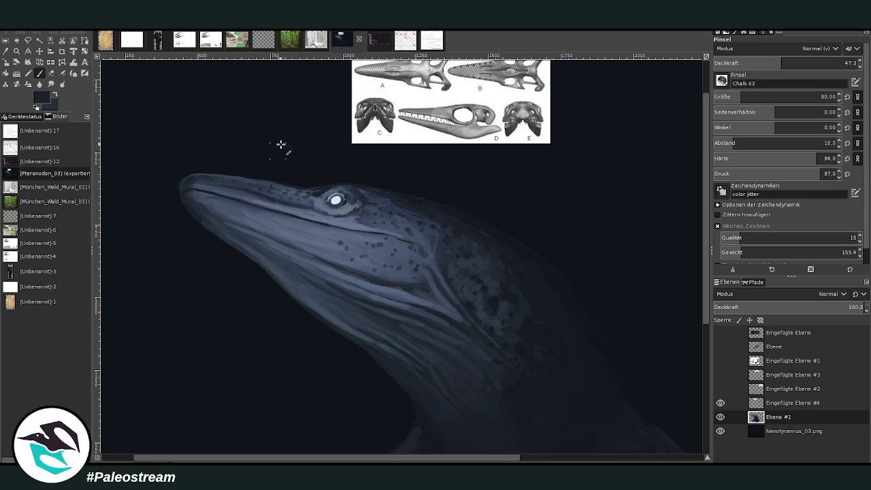
{"action": "key", "text": "z"}
{"action": "left_click_drag", "start_coordinate": [259, 113], "coordinate": [376, 240]}
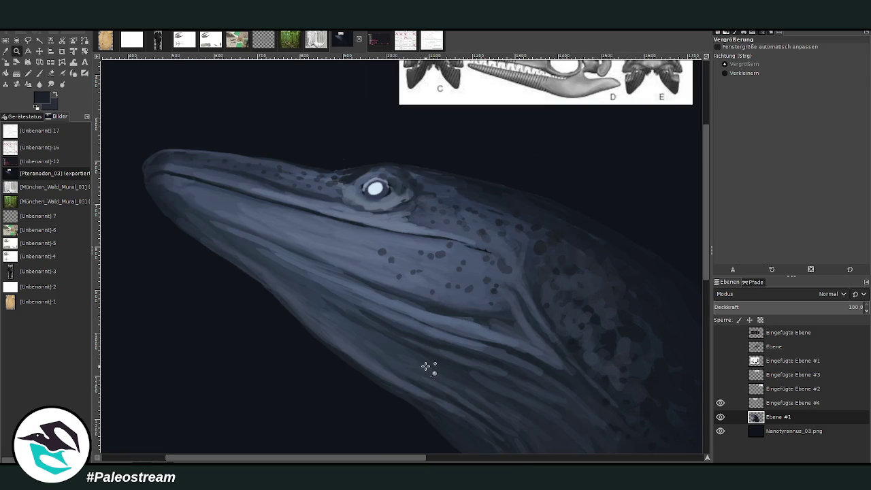
Paint light blue-grey streaks below the eye and along the lower jaw, then fit the image.
{"action": "key", "text": "o"}
{"action": "left_click", "coordinate": [380, 199]}
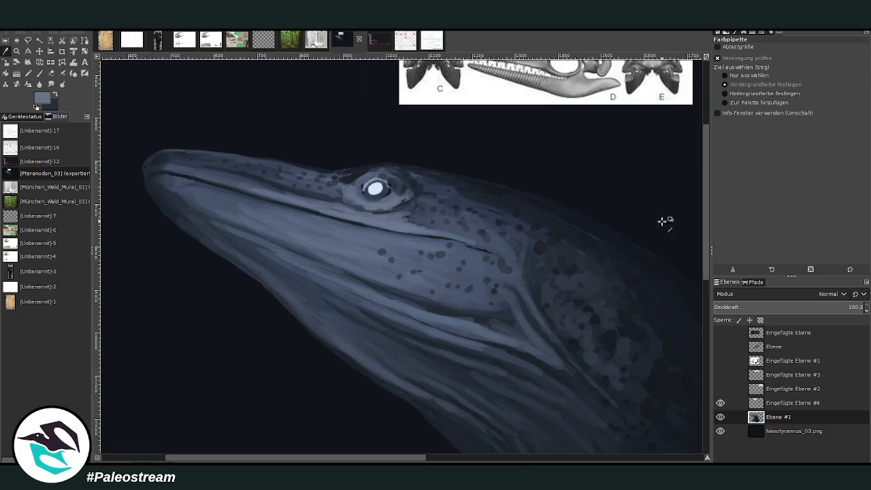
{"action": "key", "text": "p"}
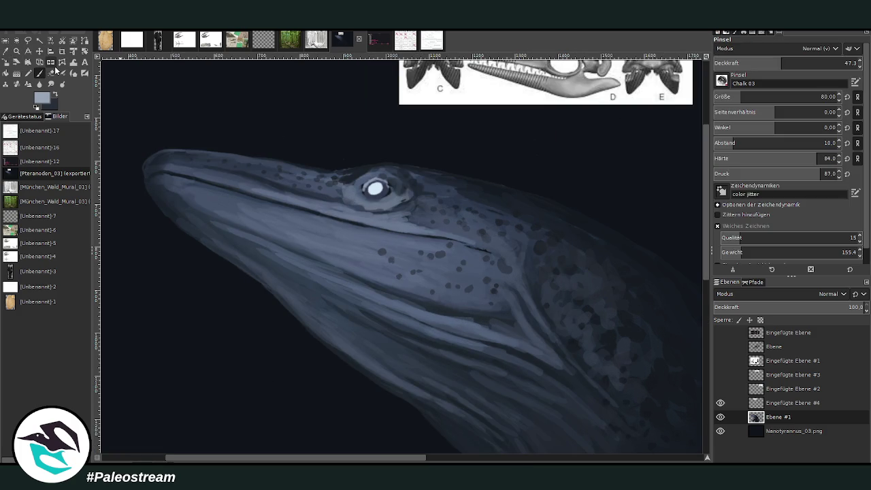
{"action": "left_click_drag", "start_coordinate": [382, 210], "coordinate": [355, 202]}
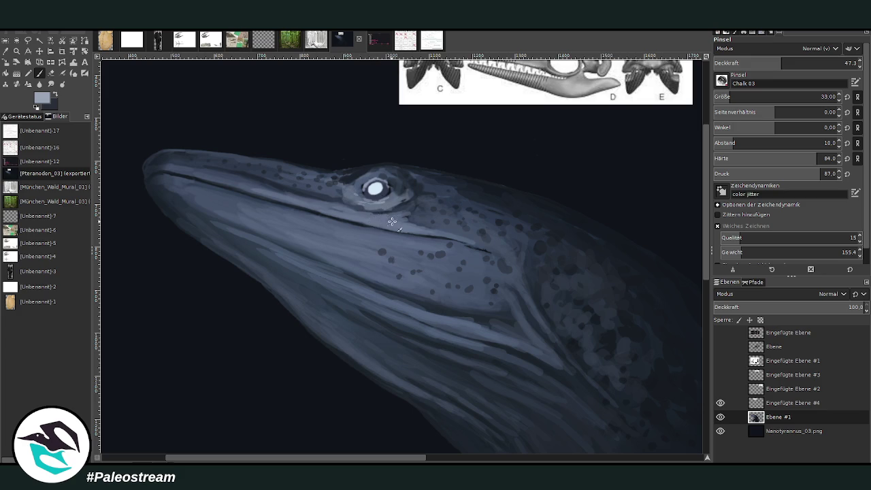
{"action": "mouse_move", "coordinate": [434, 318]}
{"action": "left_mouse_down"}
{"action": "mouse_move", "coordinate": [340, 282]}
{"action": "mouse_move", "coordinate": [437, 320]}
{"action": "left_mouse_up"}
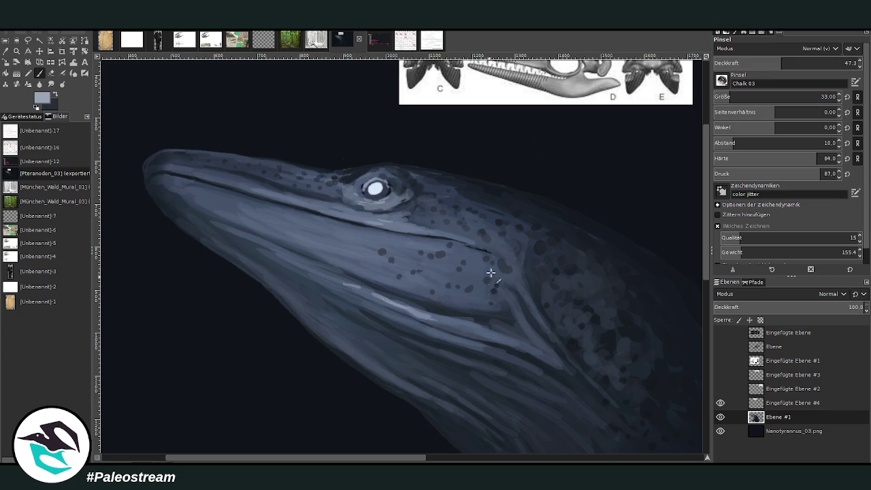
{"action": "left_click_drag", "start_coordinate": [758, 64], "coordinate": [749, 64]}
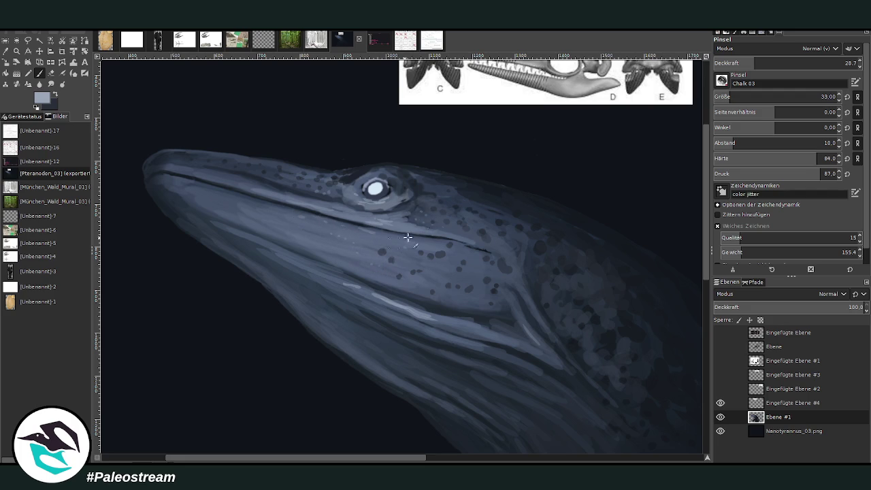
{"action": "key", "text": "shift+ctrl+j"}
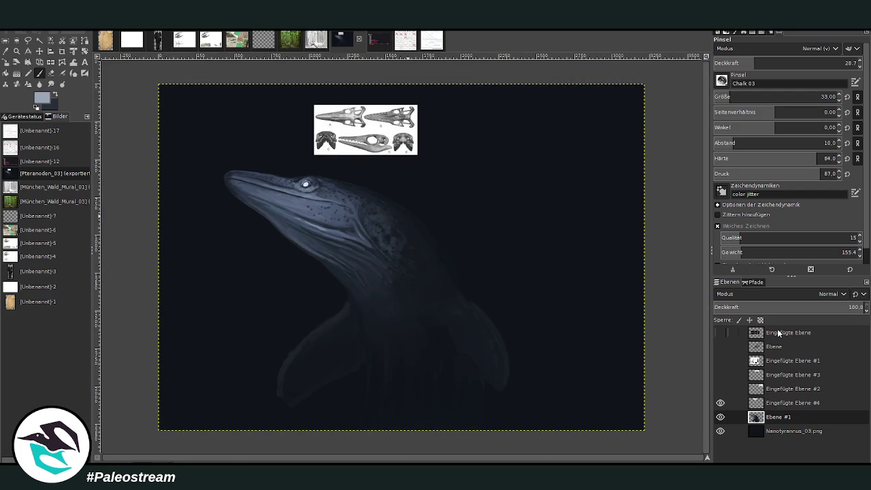
Hide the skull reference, select the Nanotyrannus_03.png layer and sample the dark blue-grey background colour.
{"action": "left_click", "coordinate": [720, 403]}
{"action": "left_click", "coordinate": [787, 430]}
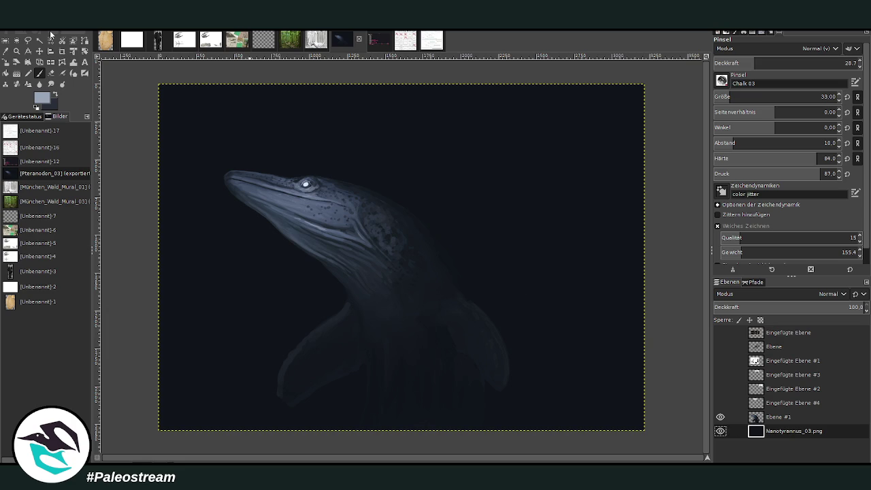
{"action": "key", "text": "o"}
{"action": "left_click", "coordinate": [266, 212]}
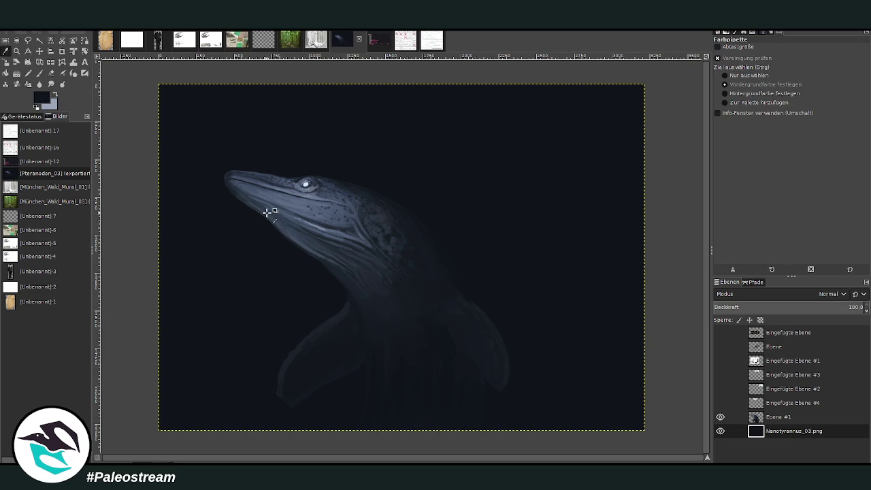
{"action": "left_click", "coordinate": [38, 74]}
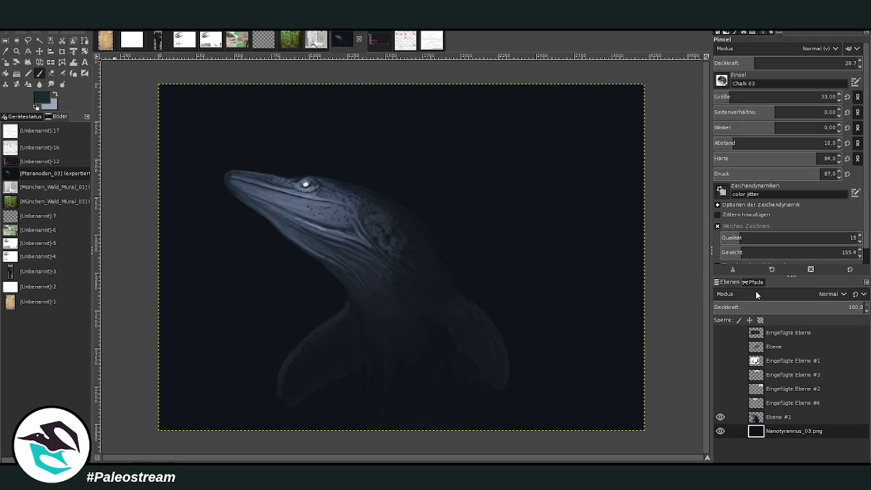
Lay two radial glows over the head, the second a fainter one at 23.2 opacity from the eye.
{"action": "left_click", "coordinate": [6, 73]}
{"action": "left_click", "coordinate": [16, 73]}
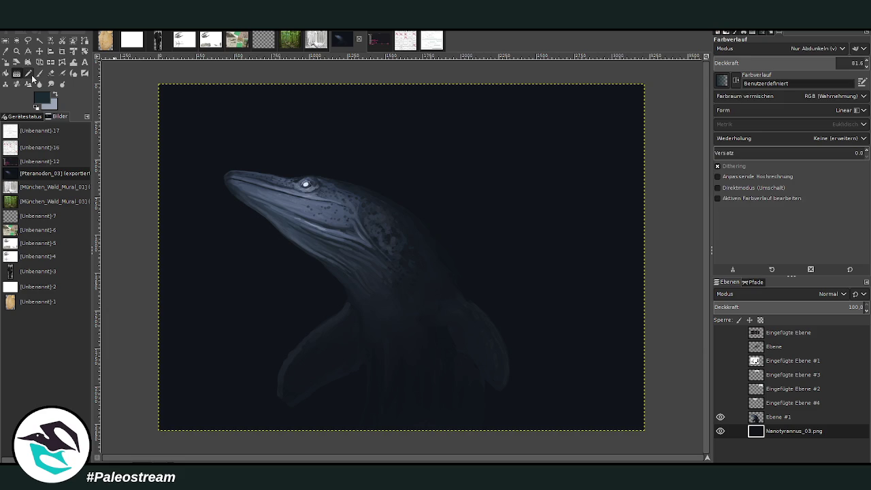
{"action": "scroll", "coordinate": [789, 110], "scroll_direction": "down", "scroll_amount": 2}
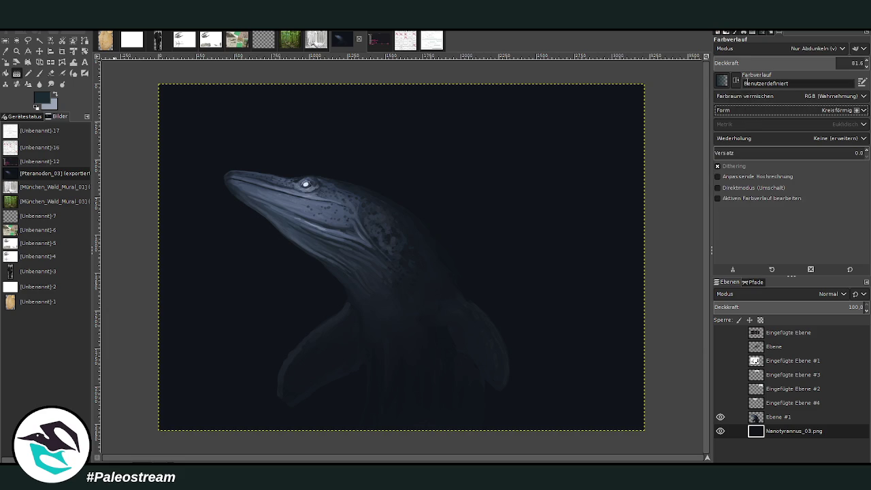
{"action": "left_click_drag", "start_coordinate": [816, 65], "coordinate": [779, 65]}
{"action": "scroll", "coordinate": [816, 48], "scroll_direction": "up", "scroll_amount": 3}
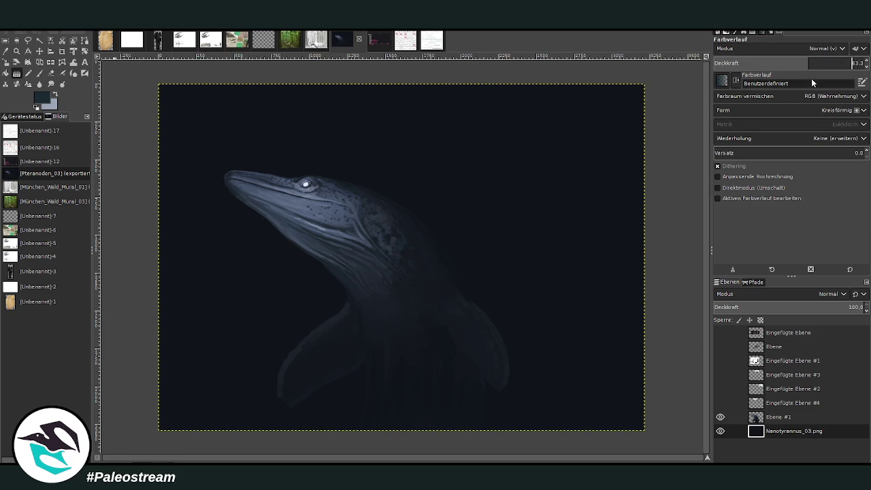
{"action": "left_click_drag", "start_coordinate": [276, 192], "coordinate": [230, 297]}
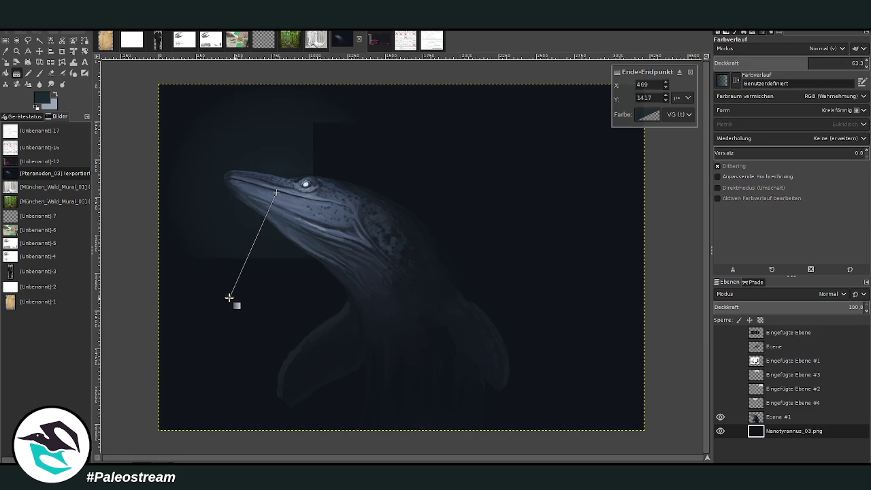
{"action": "key", "text": "Return"}
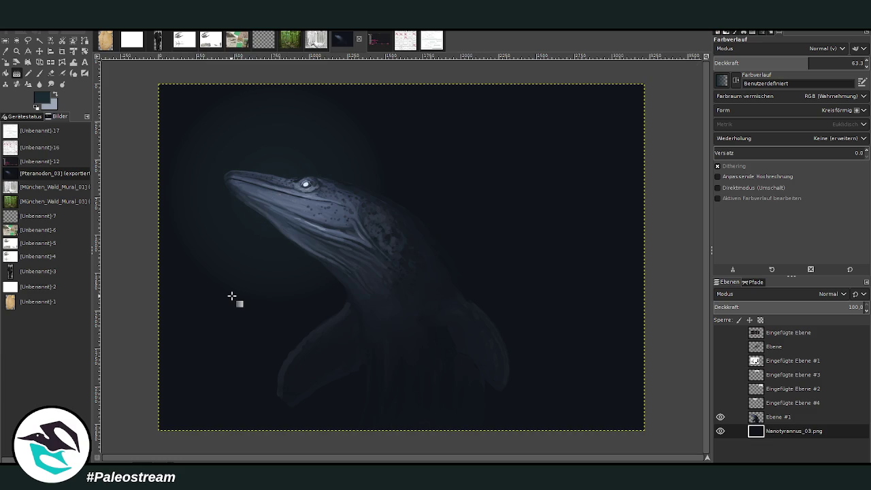
{"action": "left_click", "coordinate": [751, 62]}
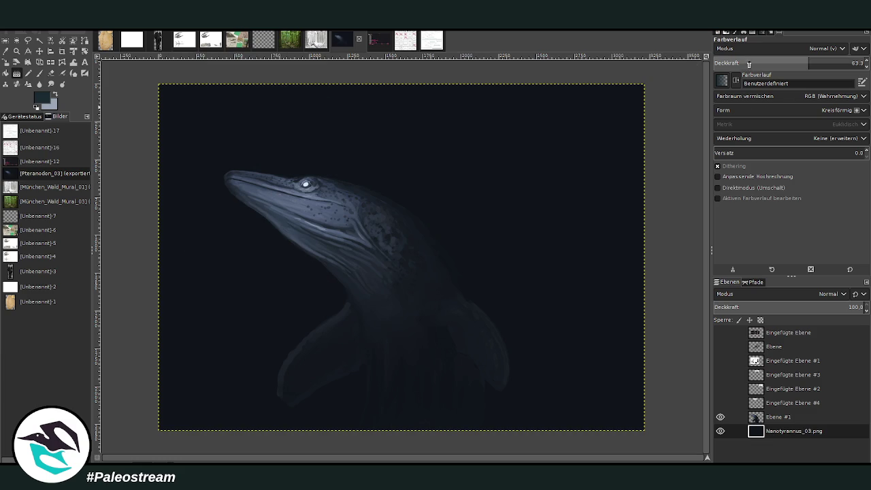
{"action": "left_click_drag", "start_coordinate": [289, 204], "coordinate": [224, 320]}
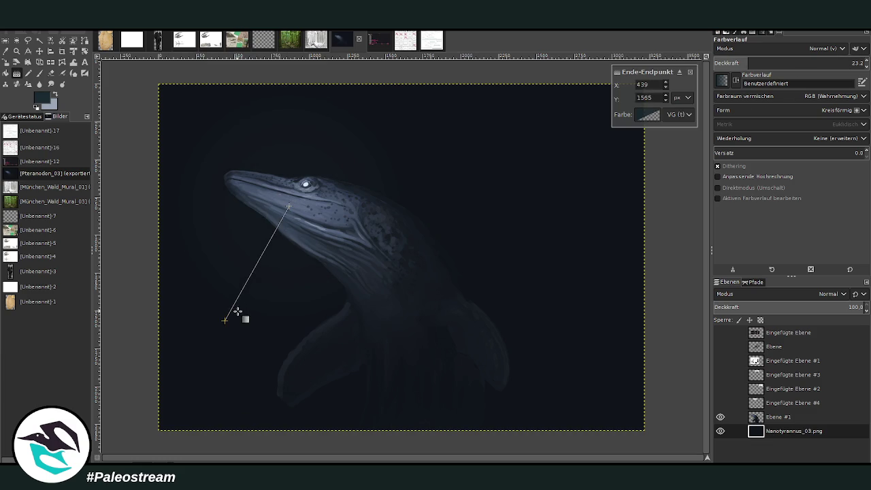
{"action": "key", "text": "Return"}
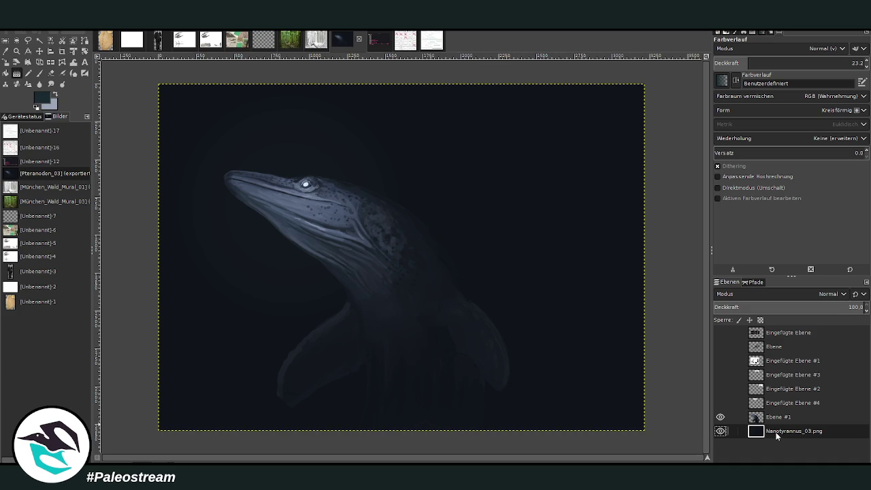
Merge the Ebene #1 layer down into Nanotyrannus_03.png.
{"action": "key", "text": "p"}
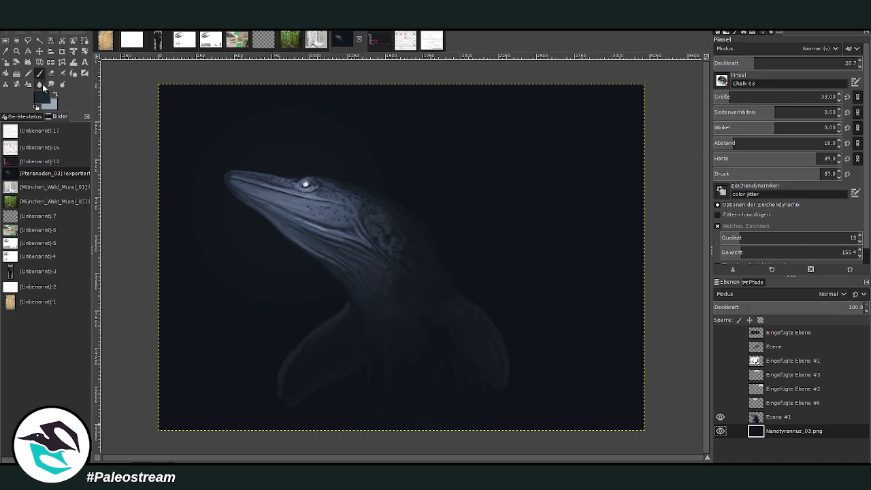
{"action": "key", "text": "o"}
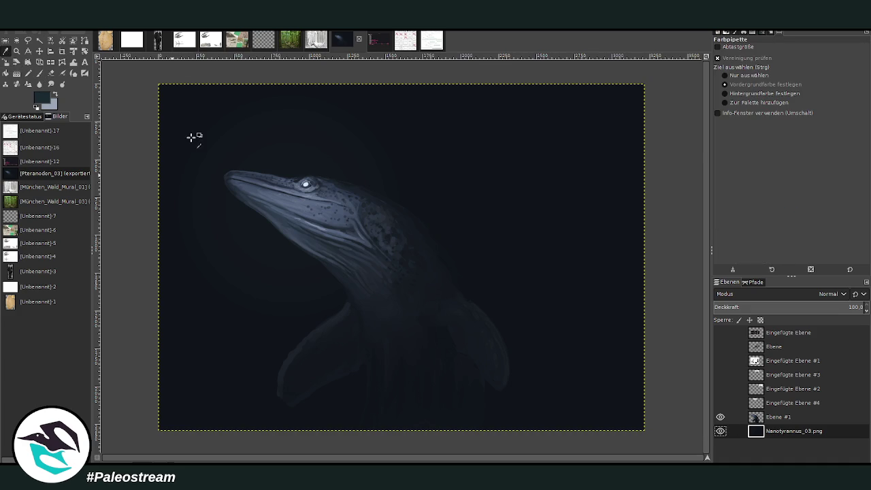
{"action": "left_click", "coordinate": [788, 416]}
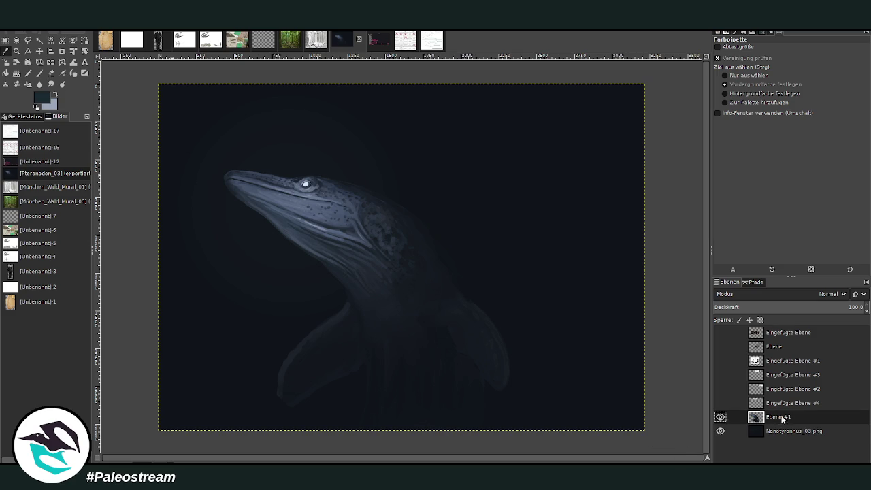
{"action": "key", "text": "p"}
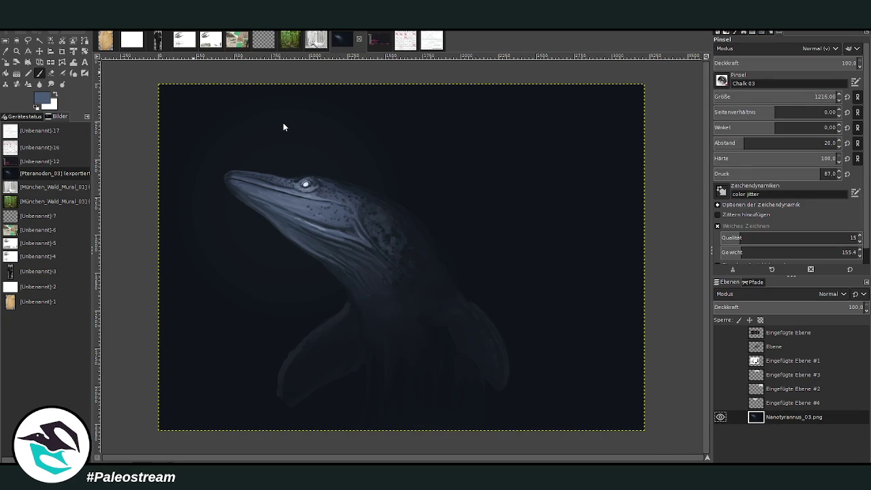
Add fine grainy noise at radius 3, then sample the dark background as the foreground colour.
{"action": "key", "text": "shift+ctrl+f"}
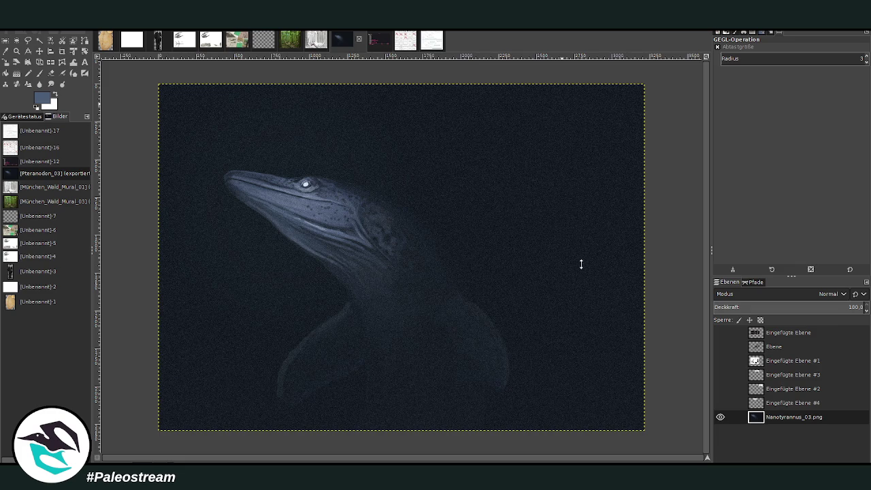
{"action": "key", "text": "o"}
{"action": "left_click", "coordinate": [216, 109]}
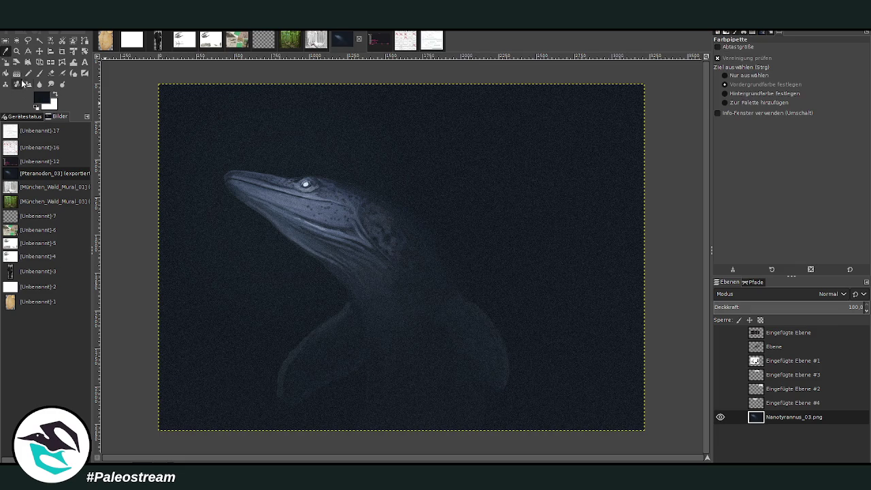
Set a Linear gradient at 45.8 opacity and darken the upper right, bottom and left areas.
{"action": "left_click", "coordinate": [16, 73]}
{"action": "scroll", "coordinate": [789, 110], "scroll_direction": "up", "scroll_amount": 2}
{"action": "left_click", "coordinate": [782, 62]}
{"action": "left_click_drag", "start_coordinate": [591, 153], "coordinate": [452, 213]}
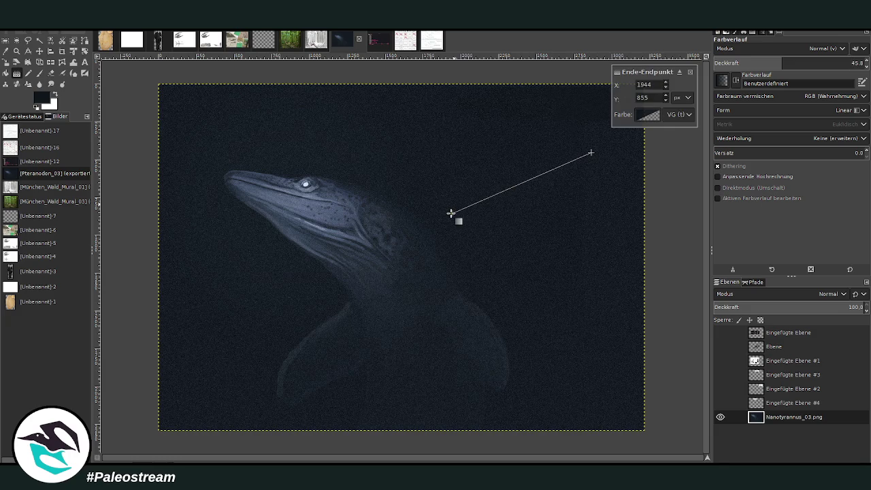
{"action": "left_click_drag", "start_coordinate": [340, 407], "coordinate": [341, 384]}
{"action": "left_click_drag", "start_coordinate": [344, 328], "coordinate": [394, 257]}
{"action": "left_click_drag", "start_coordinate": [155, 306], "coordinate": [253, 281]}
{"action": "key", "text": "Return"}
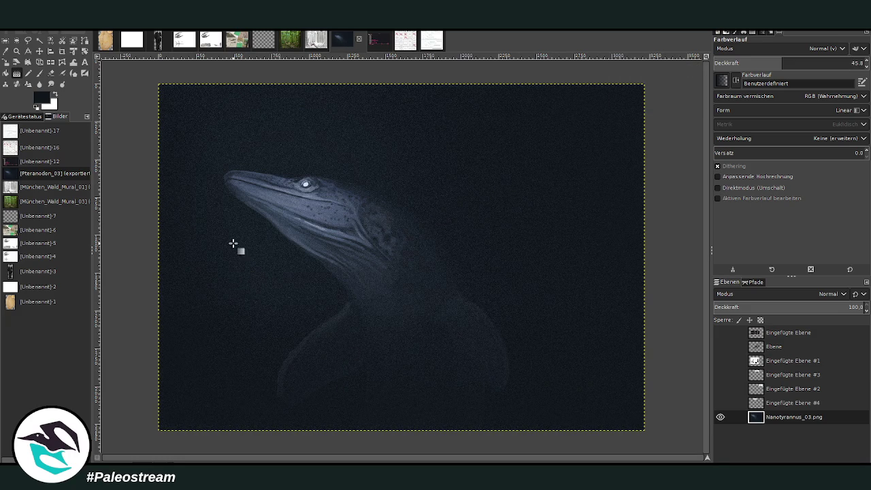
Add more dark linear gradients at the upper left, top, right side, lower middle and lower left.
{"action": "left_click_drag", "start_coordinate": [220, 77], "coordinate": [266, 159]}
{"action": "key", "text": "Return"}
{"action": "left_click_drag", "start_coordinate": [393, 86], "coordinate": [366, 137]}
{"action": "key", "text": "Return"}
{"action": "left_click_drag", "start_coordinate": [611, 161], "coordinate": [509, 172]}
{"action": "key", "text": "Return"}
{"action": "left_click_drag", "start_coordinate": [552, 390], "coordinate": [449, 280]}
{"action": "key", "text": "Return"}
{"action": "left_click_drag", "start_coordinate": [181, 395], "coordinate": [221, 335]}
{"action": "key", "text": "Return"}
Post Pteranodon_03.png captioned 'Pterano' to the gallery channel.
{"action": "left_click_drag", "start_coordinate": [769, 481], "coordinate": [769, 482]}
{"action": "type", "text": "Pte"}
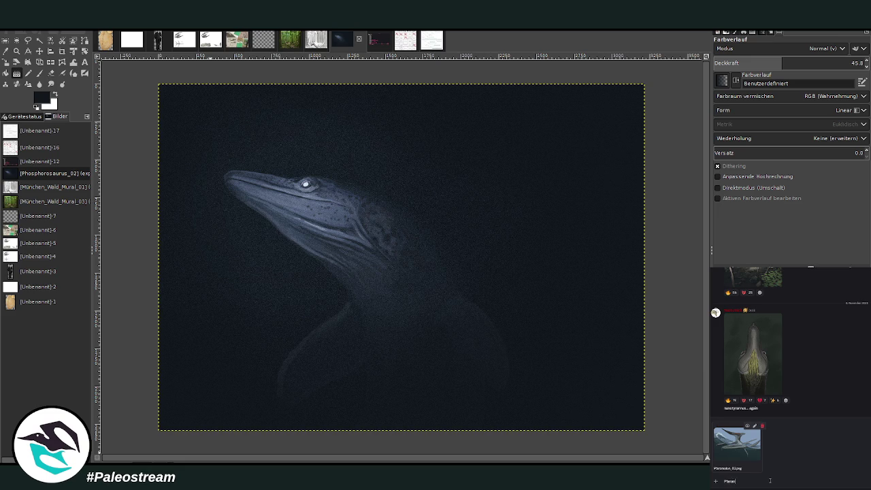
{"action": "type", "text": "ranodon"}
{"action": "key", "text": "Return"}
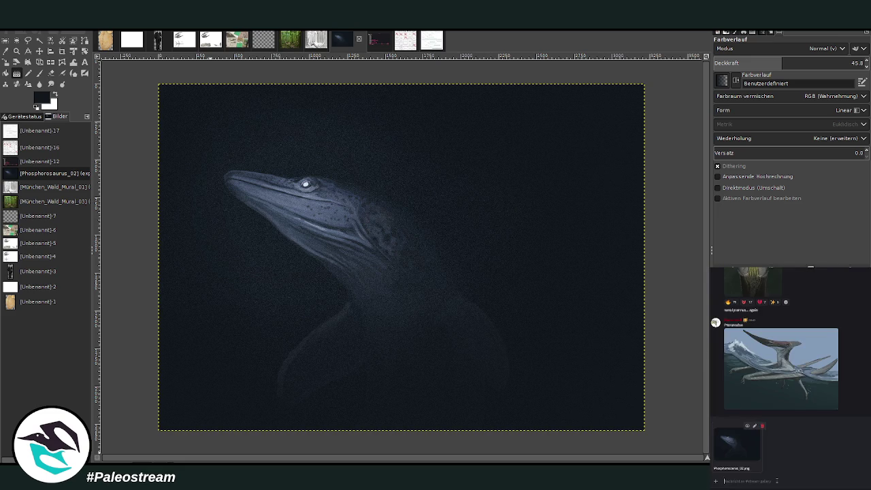
Post Phosphorosaurus_02.png captioned 'Phosphorosaurus', then move to the #stream-materials channel.
{"action": "type", "text": "Phosphorosaurus"}
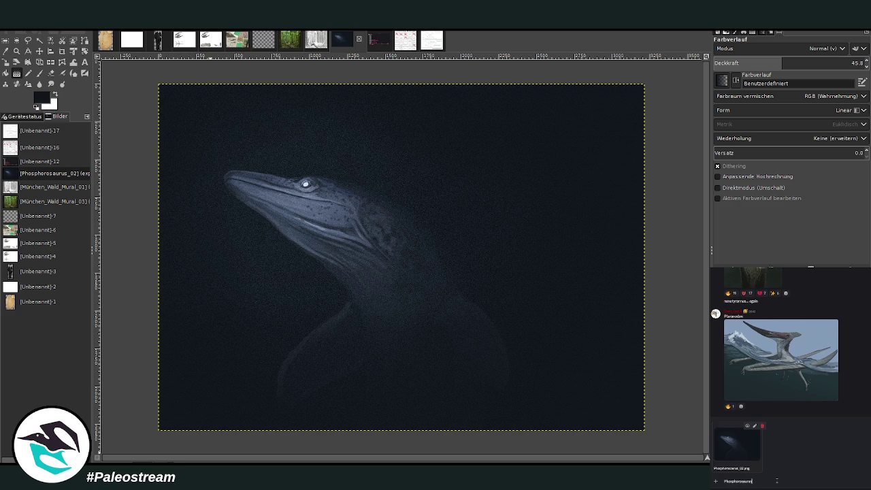
{"action": "key", "text": "Return"}
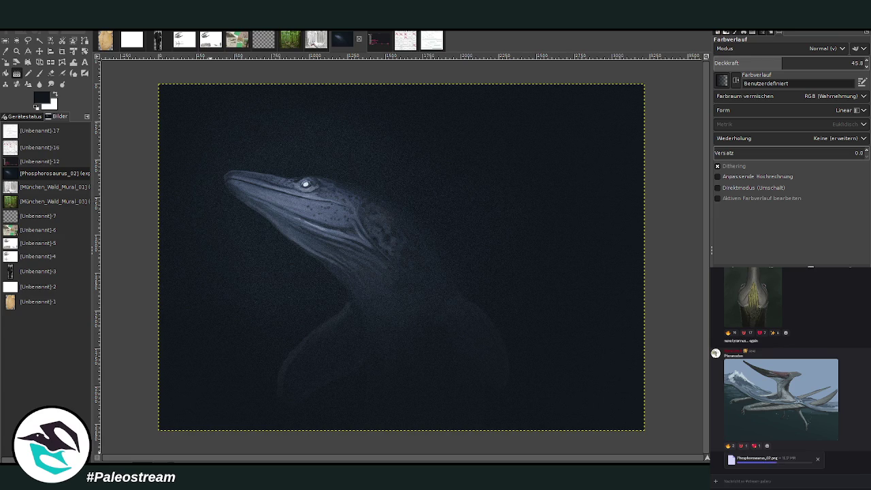
{"action": "key", "text": "alt+Up"}
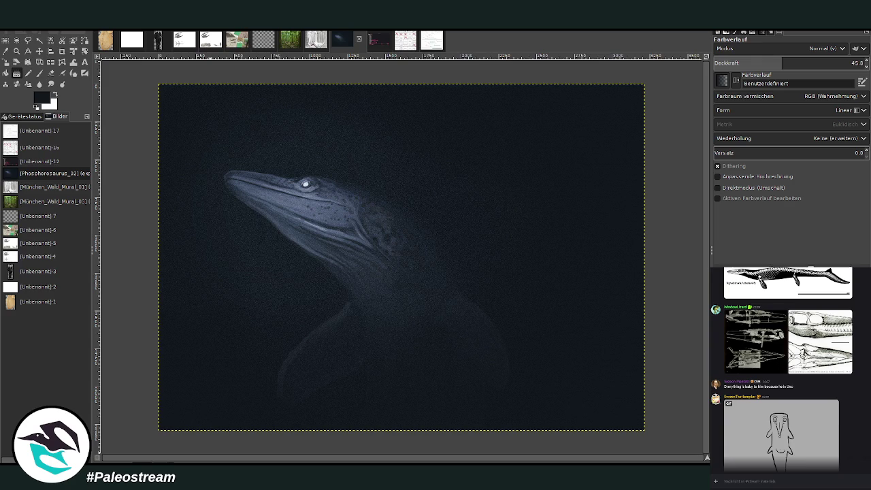
{"action": "scroll", "coordinate": [797, 462], "scroll_direction": "up", "scroll_amount": 10}
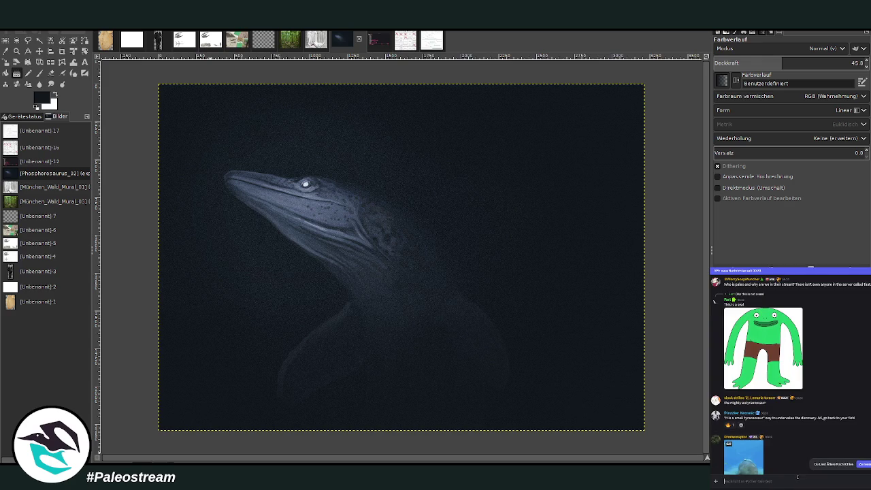
Paste the copied x.com post link into the message box and send it.
{"action": "right_click", "coordinate": [798, 476]}
{"action": "left_click", "coordinate": [806, 475]}
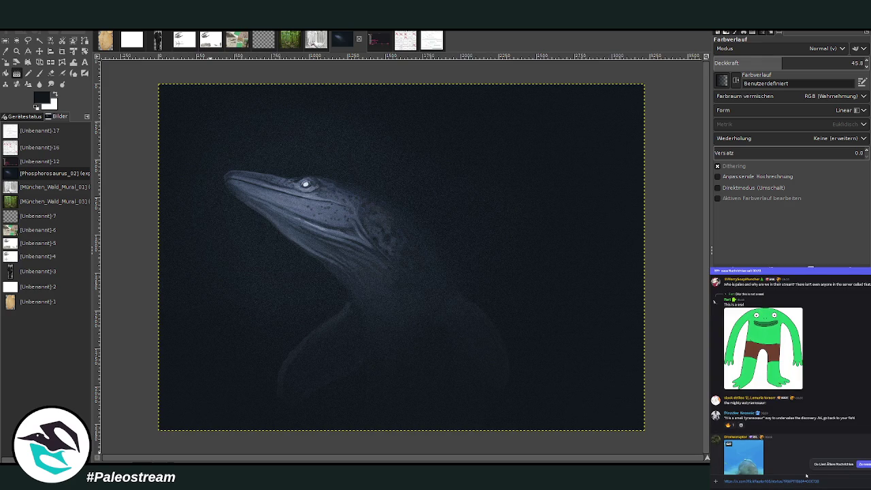
{"action": "key", "text": "Return"}
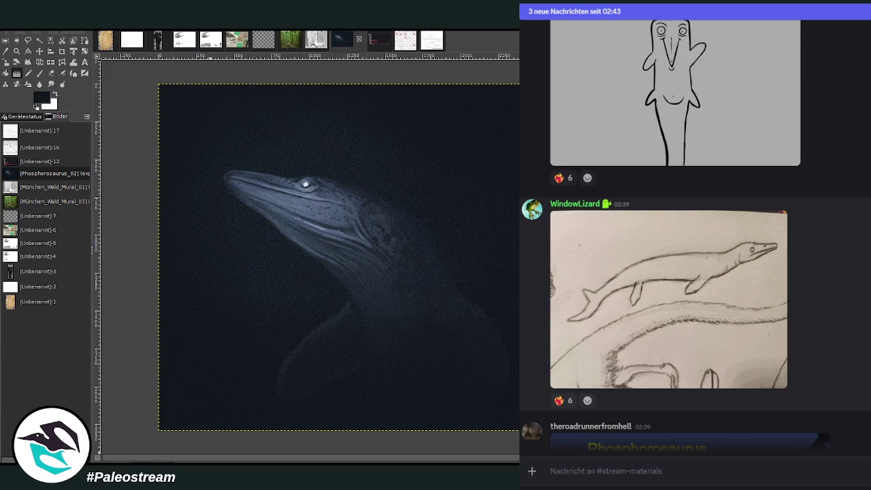
{"action": "scroll", "coordinate": [694, 235], "scroll_direction": "down", "scroll_amount": 3}
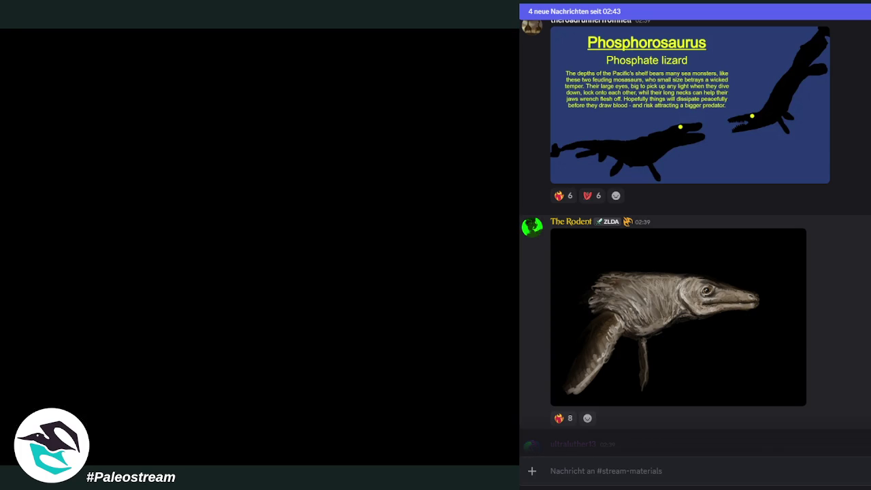
{"action": "left_click", "coordinate": [756, 294]}
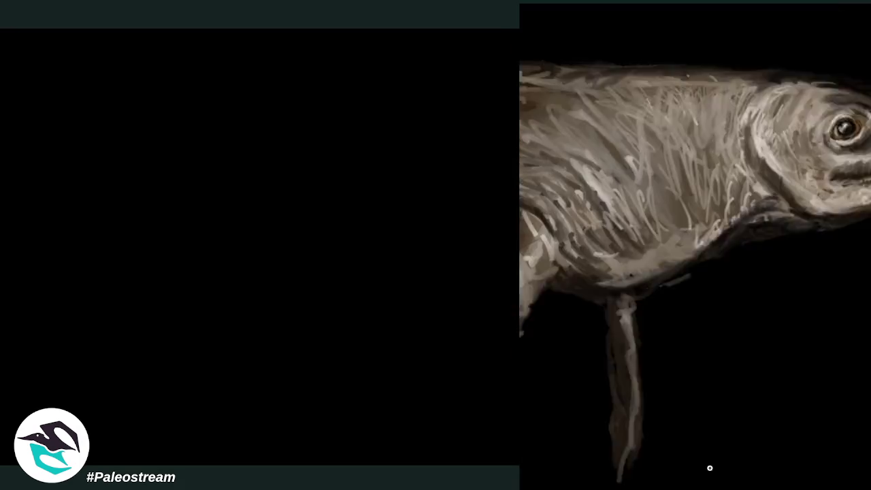
{"action": "left_click", "coordinate": [741, 472]}
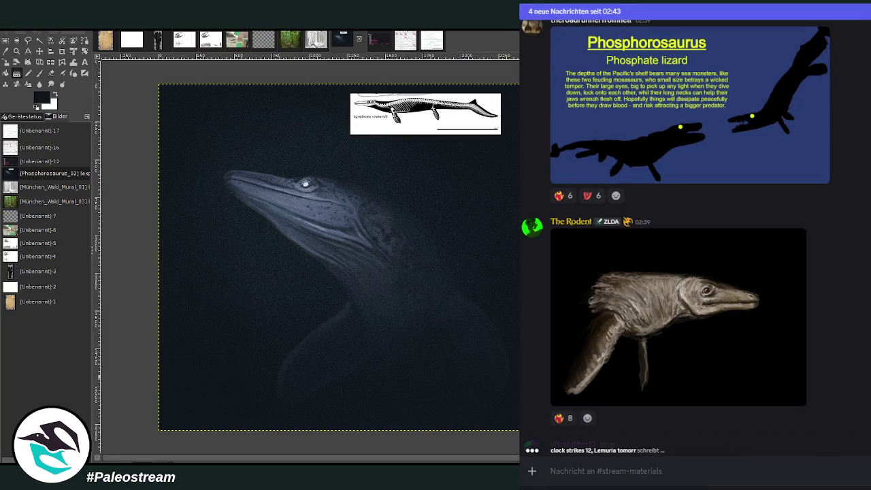
Drop the fossil reference diagrams onto the canvas and move the skull diagram to the left side.
{"action": "left_click_drag", "start_coordinate": [432, 41], "coordinate": [507, 129]}
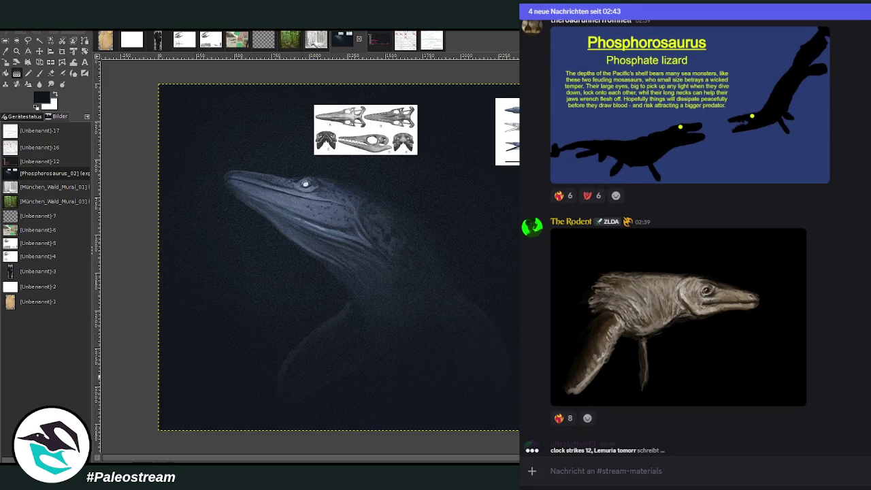
{"action": "left_click", "coordinate": [39, 51]}
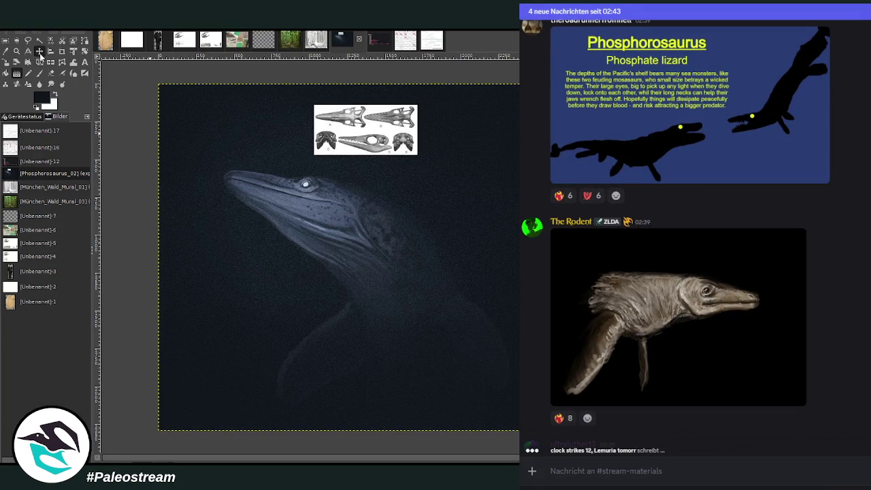
{"action": "left_click_drag", "start_coordinate": [338, 116], "coordinate": [218, 278]}
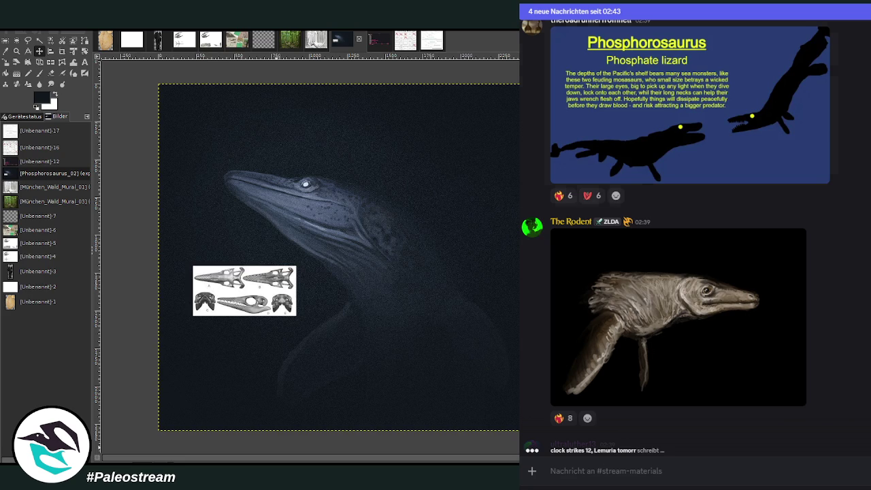
View another posted sea reptile painting enlarged in Discord, then close it.
{"action": "scroll", "coordinate": [673, 238], "scroll_direction": "down", "scroll_amount": 5}
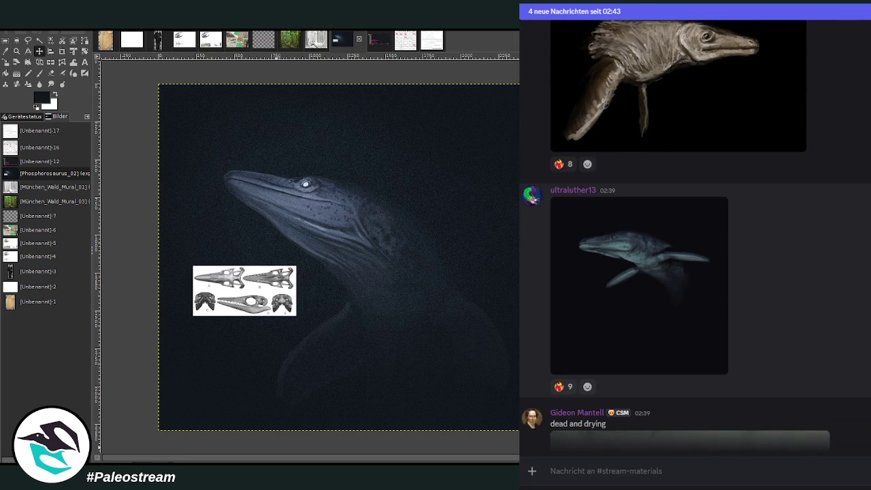
{"action": "left_click", "coordinate": [642, 262]}
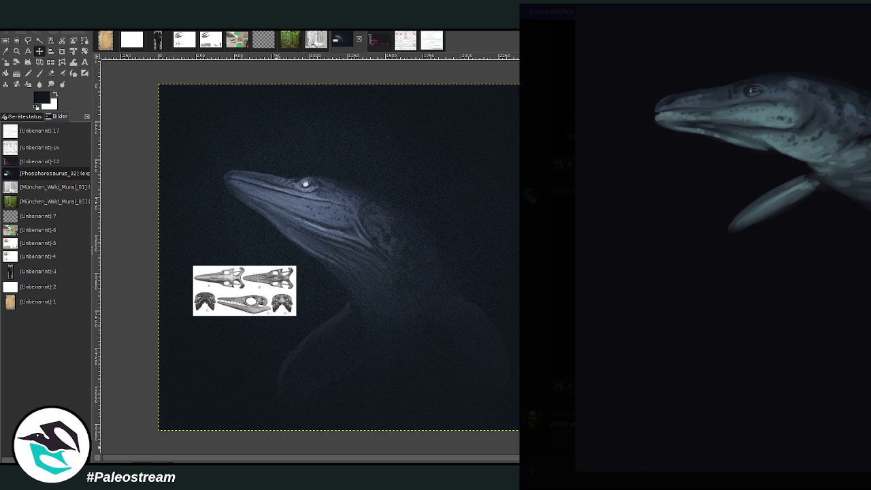
{"action": "key", "text": "Escape"}
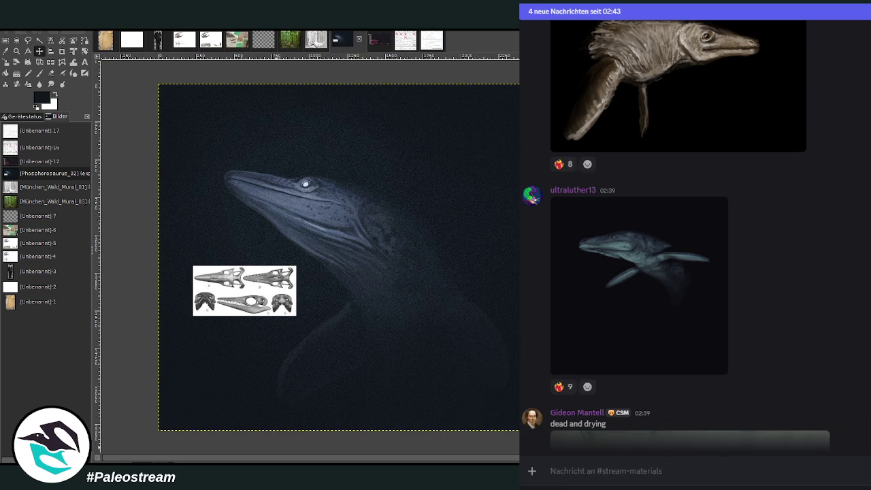
Browse the chat, view the 'dead and drying' sketch, and reveal the spoilered ichthyosaur meme.
{"action": "scroll", "coordinate": [694, 238], "scroll_direction": "down", "scroll_amount": 3}
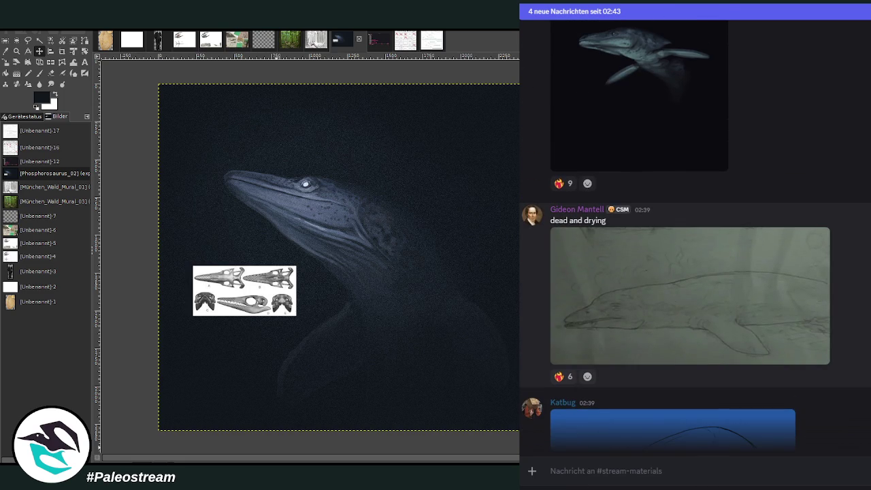
{"action": "left_click", "coordinate": [715, 268]}
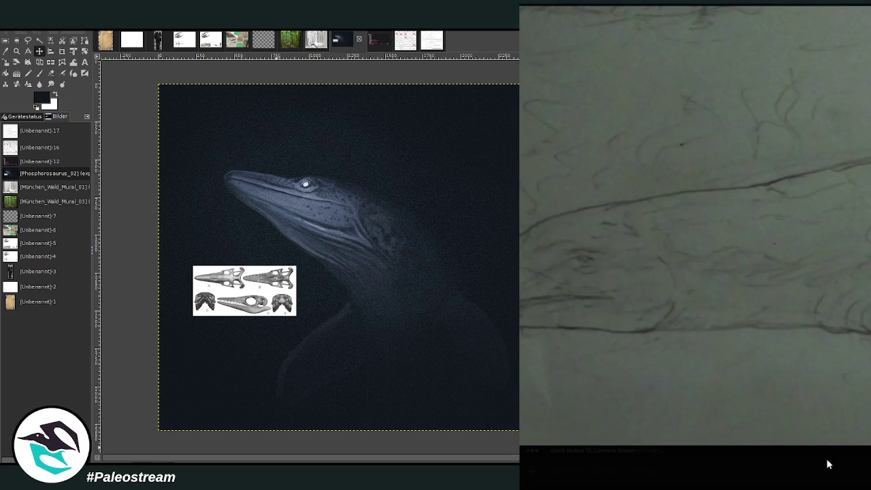
{"action": "left_click", "coordinate": [827, 462]}
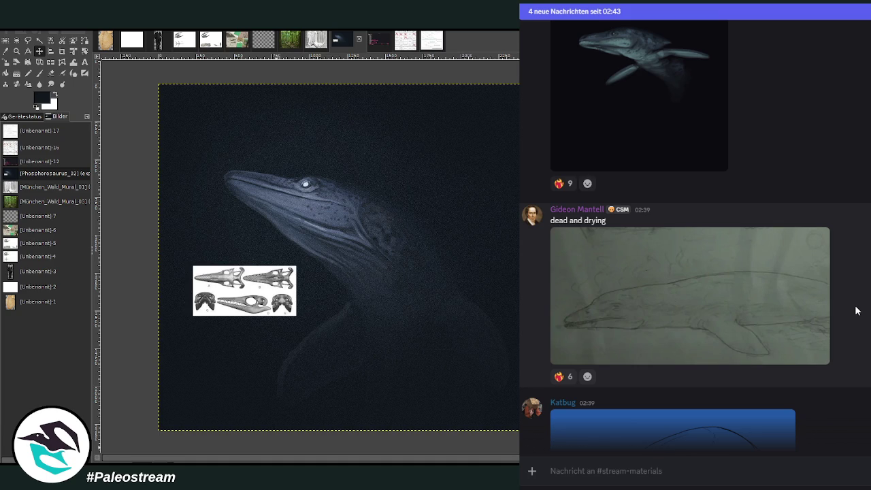
{"action": "scroll", "coordinate": [856, 310], "scroll_direction": "down", "scroll_amount": 2}
{"action": "scroll", "coordinate": [856, 310], "scroll_direction": "down", "scroll_amount": 2}
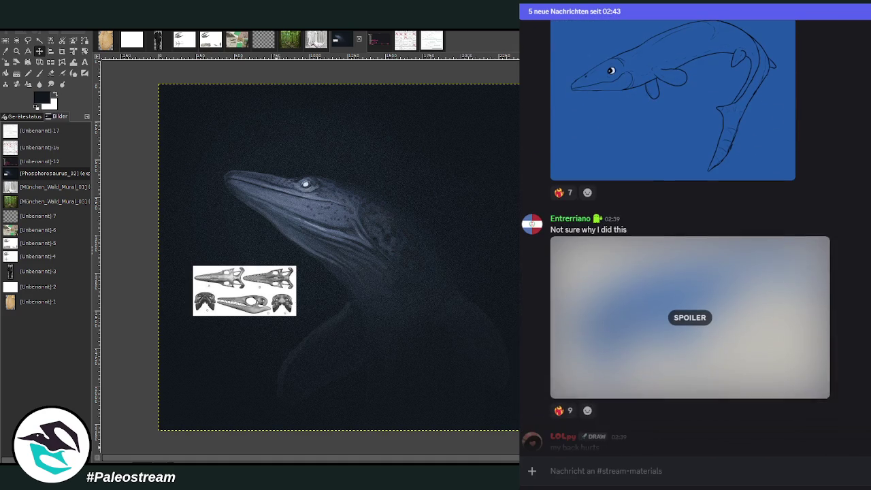
{"action": "left_click", "coordinate": [689, 324]}
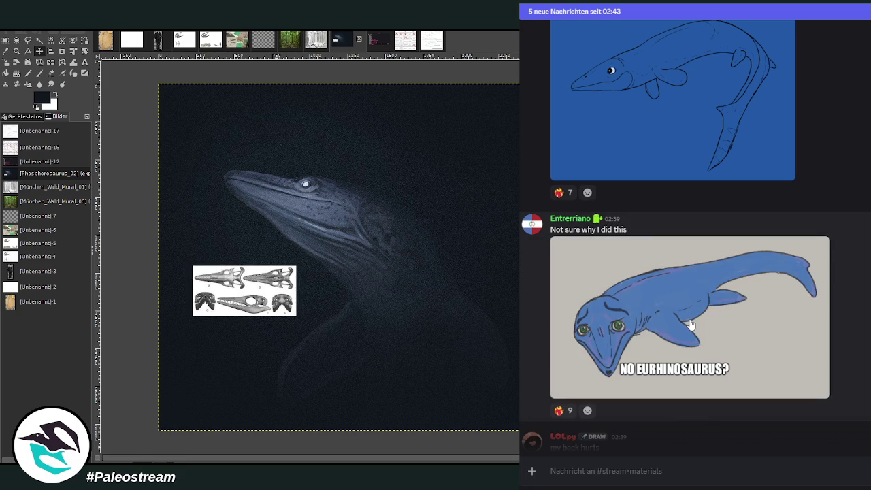
Look at the 'my back hurts' drawing enlarged and add your reaction to it.
{"action": "scroll", "coordinate": [689, 324], "scroll_direction": "down", "scroll_amount": 3}
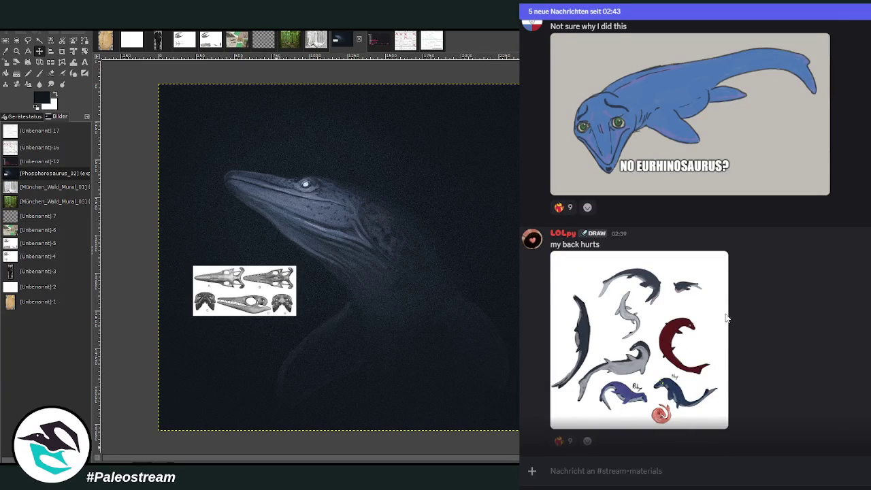
{"action": "left_click", "coordinate": [649, 317]}
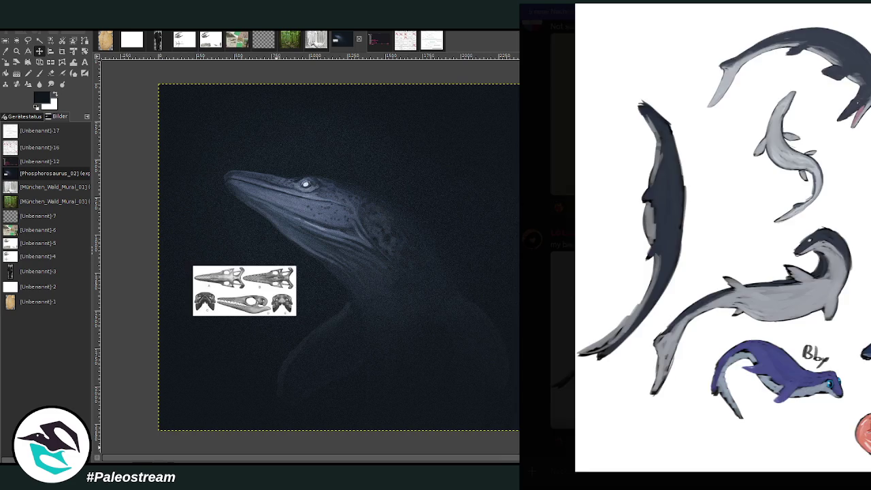
{"action": "key", "text": "Escape"}
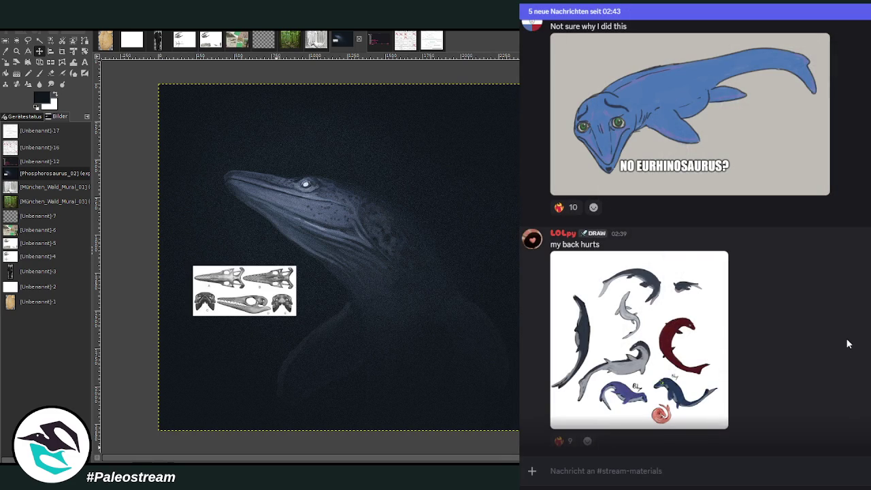
{"action": "left_click", "coordinate": [680, 344]}
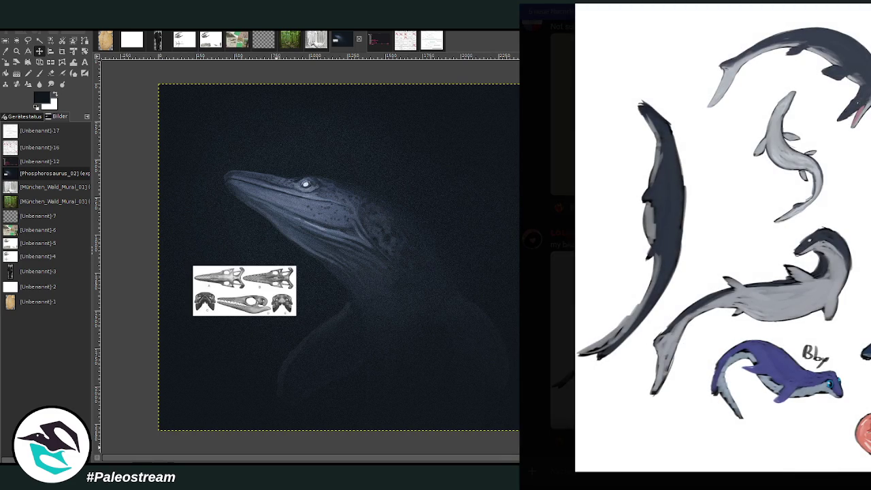
{"action": "key", "text": "Escape"}
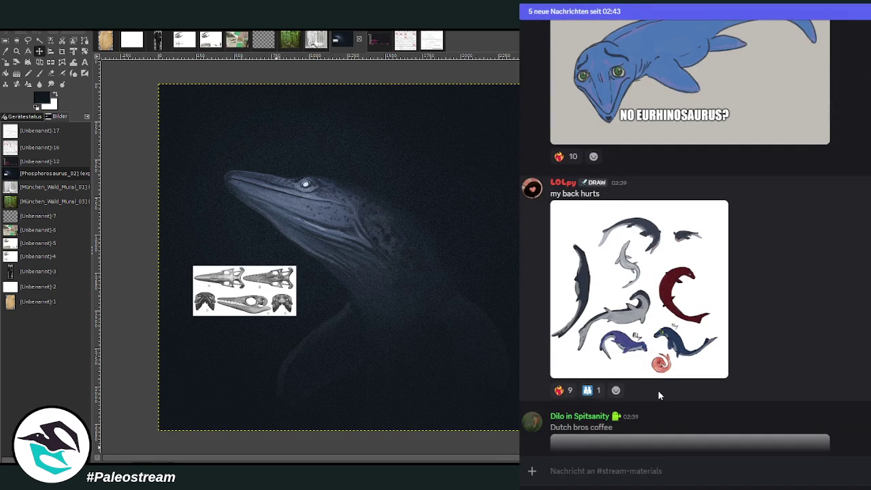
{"action": "left_click", "coordinate": [598, 392]}
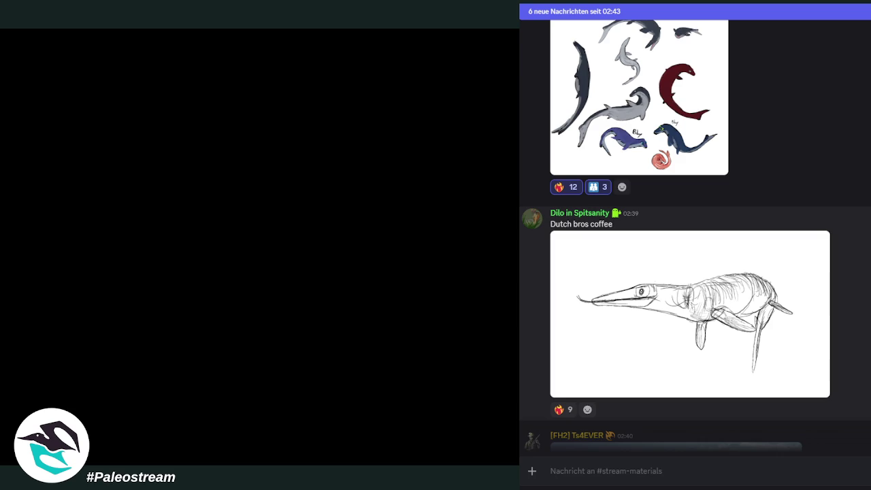
{"action": "scroll", "coordinate": [694, 273], "scroll_direction": "down", "scroll_amount": 3}
{"action": "scroll", "coordinate": [694, 273], "scroll_direction": "down", "scroll_amount": 2}
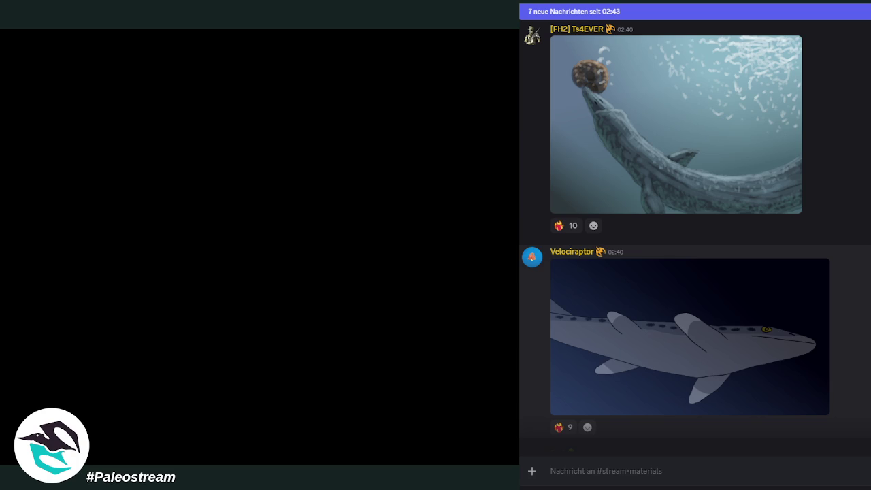
{"action": "scroll", "coordinate": [729, 305], "scroll_direction": "down", "scroll_amount": 2}
{"action": "scroll", "coordinate": [729, 305], "scroll_direction": "down", "scroll_amount": 2}
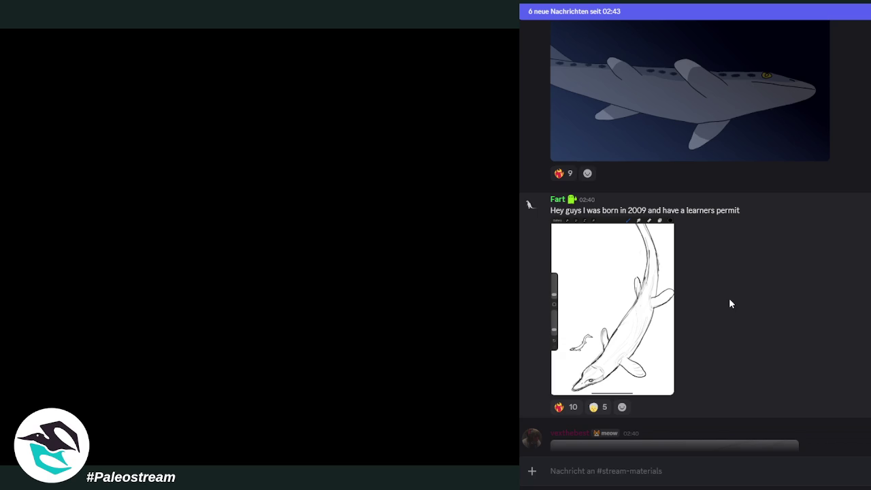
{"action": "left_click", "coordinate": [623, 316]}
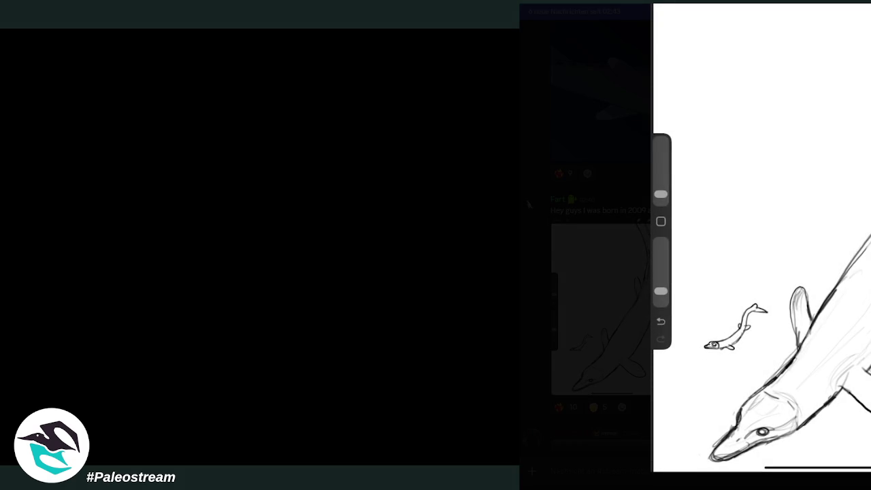
{"action": "key", "text": "Escape"}
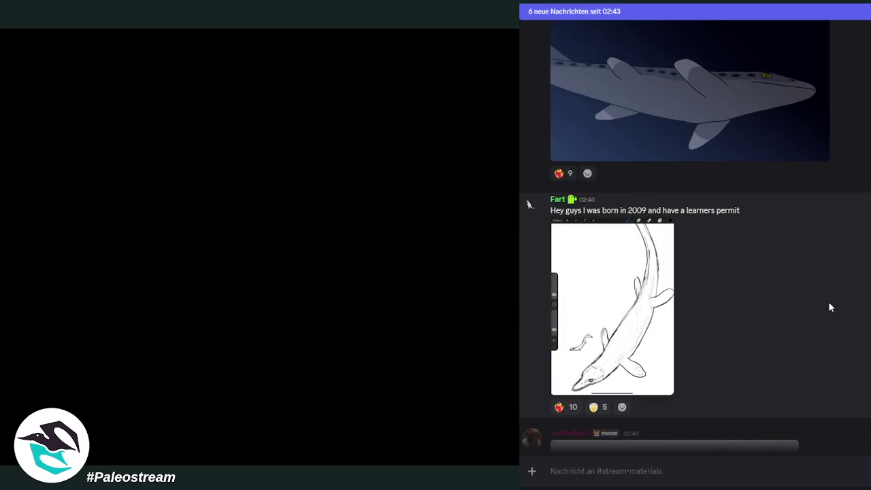
{"action": "scroll", "coordinate": [828, 307], "scroll_direction": "down", "scroll_amount": 3}
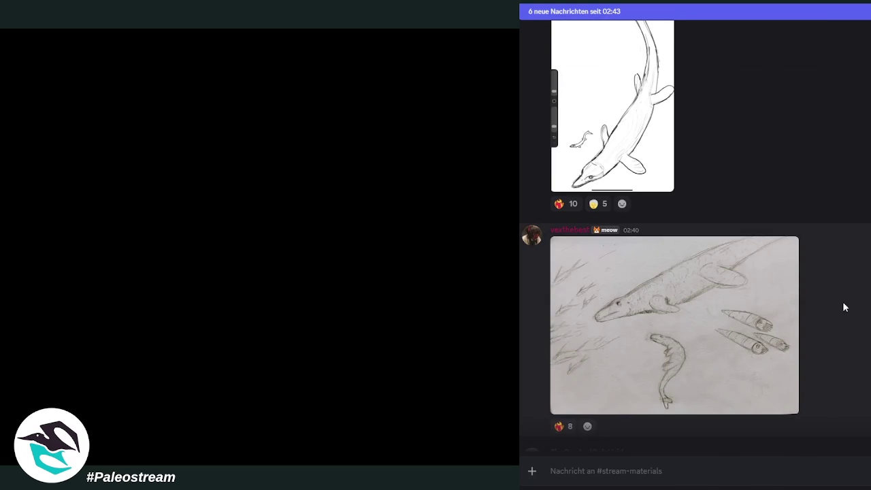
{"action": "left_click", "coordinate": [684, 328]}
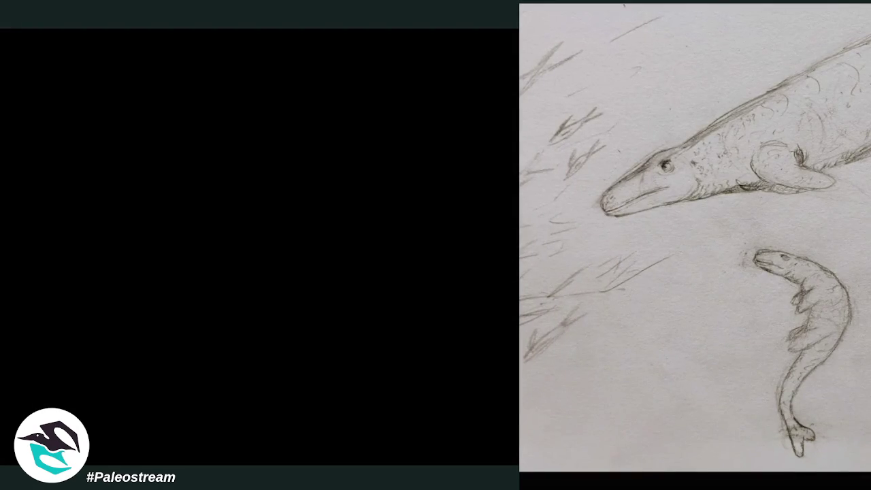
{"action": "left_click", "coordinate": [864, 328]}
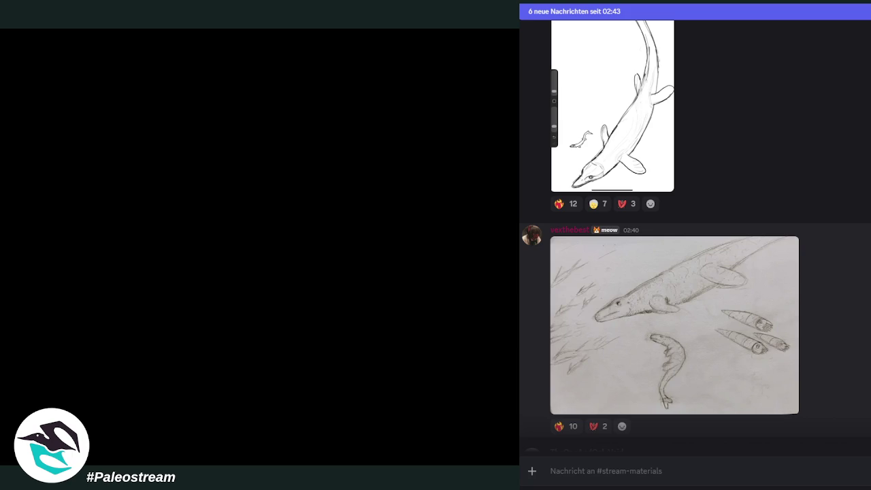
{"action": "scroll", "coordinate": [712, 305], "scroll_direction": "down", "scroll_amount": 2}
{"action": "scroll", "coordinate": [711, 305], "scroll_direction": "up", "scroll_amount": 2}
{"action": "scroll", "coordinate": [694, 238], "scroll_direction": "down", "scroll_amount": 3}
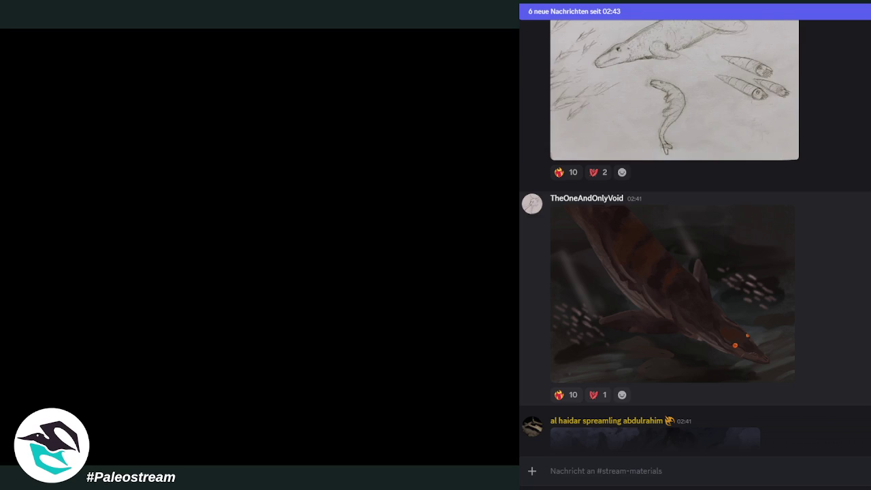
{"action": "left_click", "coordinate": [730, 310]}
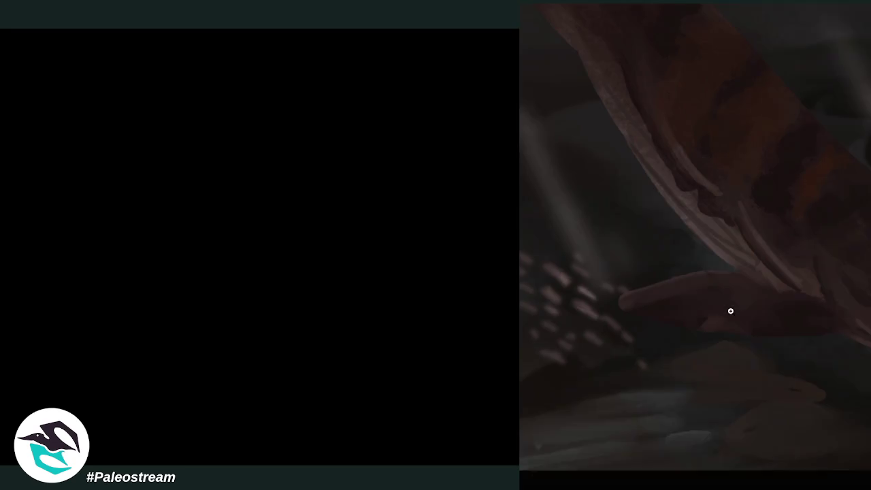
{"action": "key", "text": "Escape"}
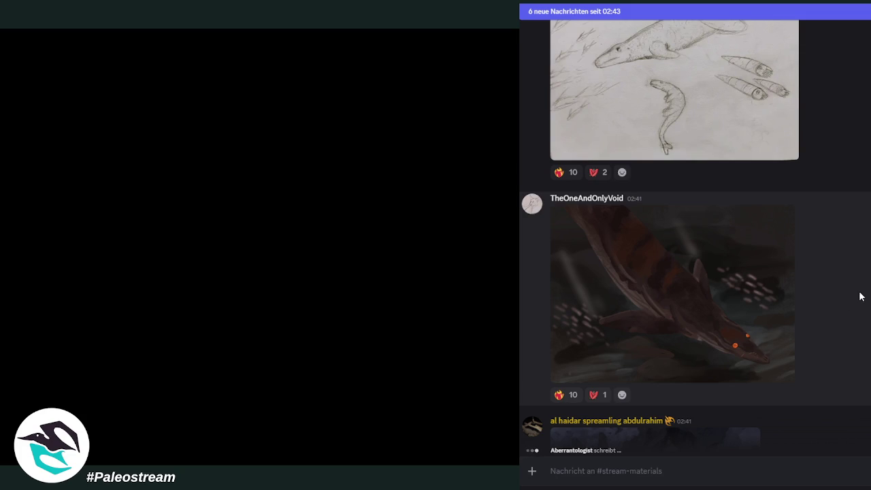
{"action": "scroll", "coordinate": [859, 296], "scroll_direction": "down", "scroll_amount": 3}
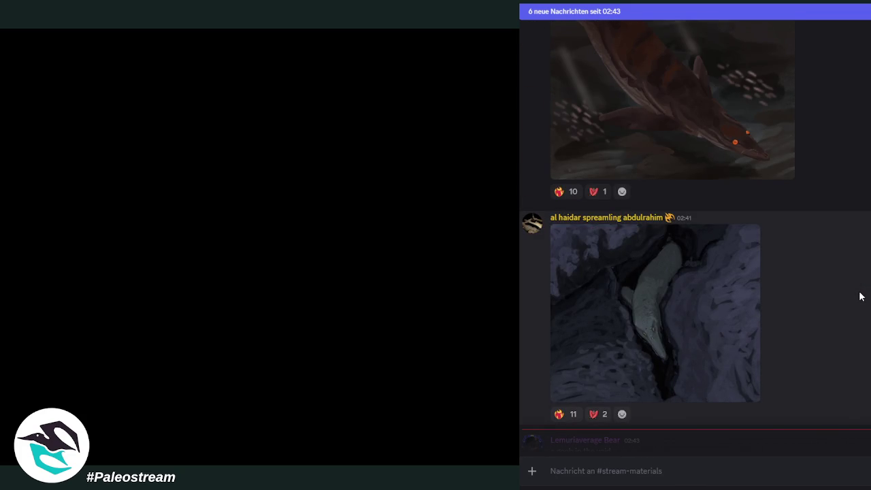
{"action": "left_click", "coordinate": [711, 313]}
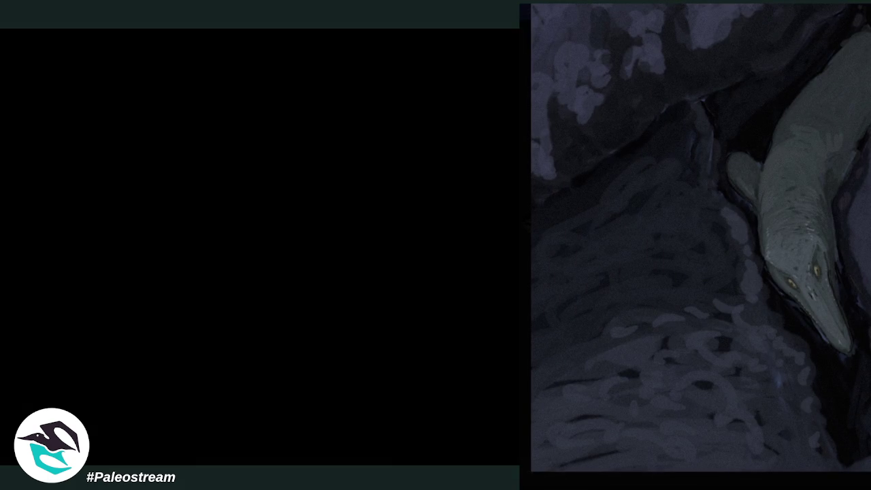
{"action": "key", "text": "Escape"}
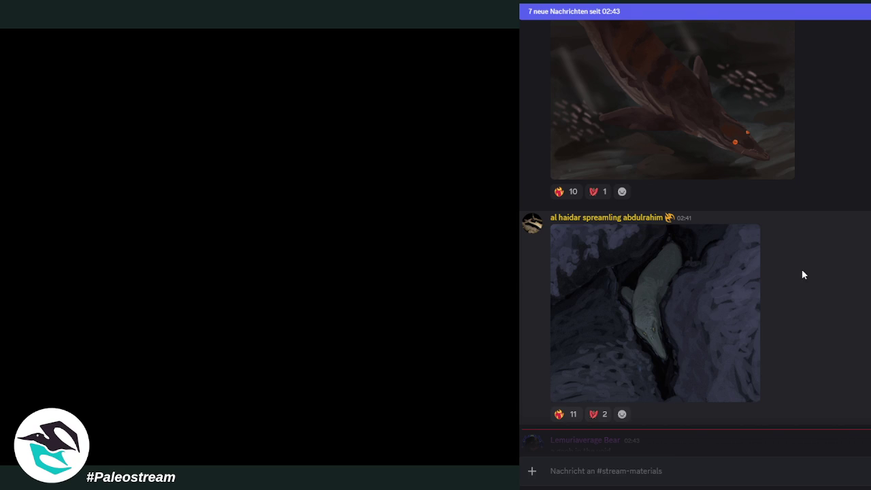
{"action": "scroll", "coordinate": [818, 267], "scroll_direction": "down", "scroll_amount": 2}
{"action": "scroll", "coordinate": [818, 266], "scroll_direction": "down", "scroll_amount": 2}
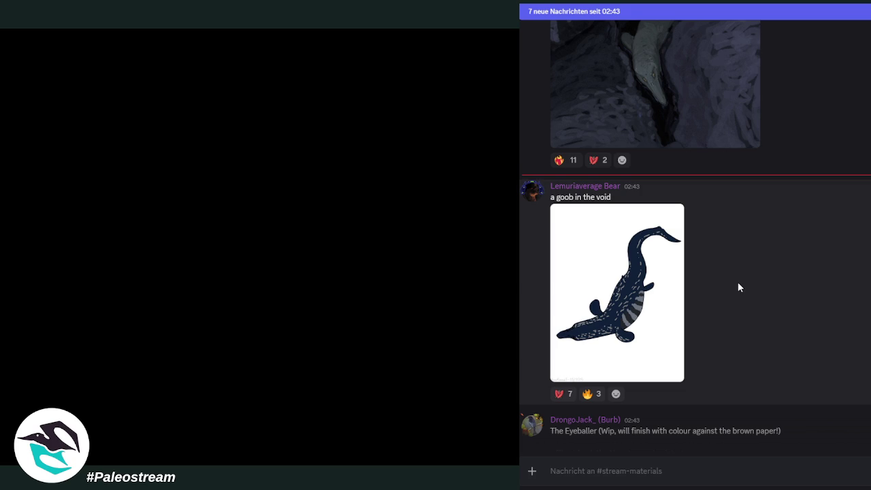
{"action": "left_click", "coordinate": [620, 306]}
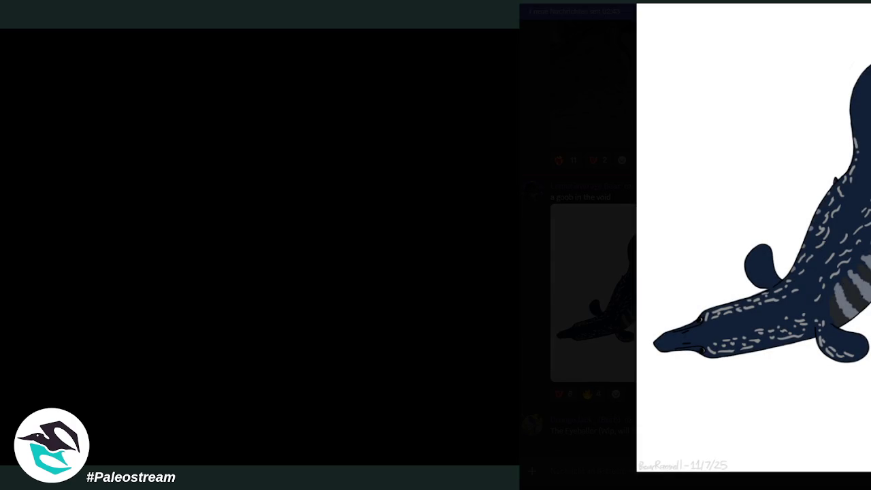
{"action": "key", "text": "Escape"}
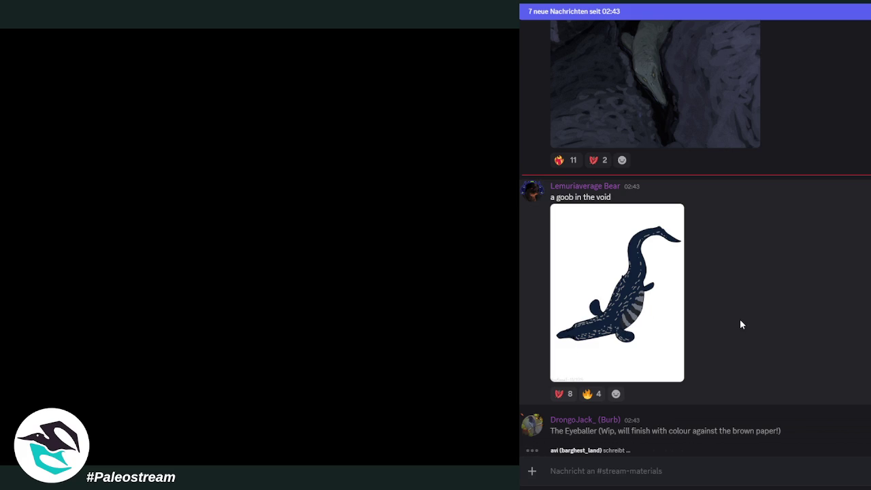
{"action": "scroll", "coordinate": [763, 294], "scroll_direction": "down", "scroll_amount": 3}
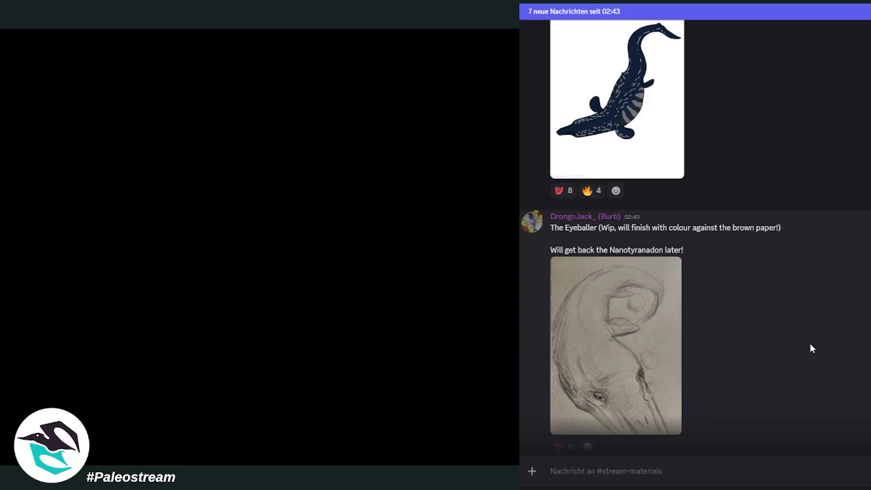
{"action": "scroll", "coordinate": [807, 347], "scroll_direction": "down", "scroll_amount": 4}
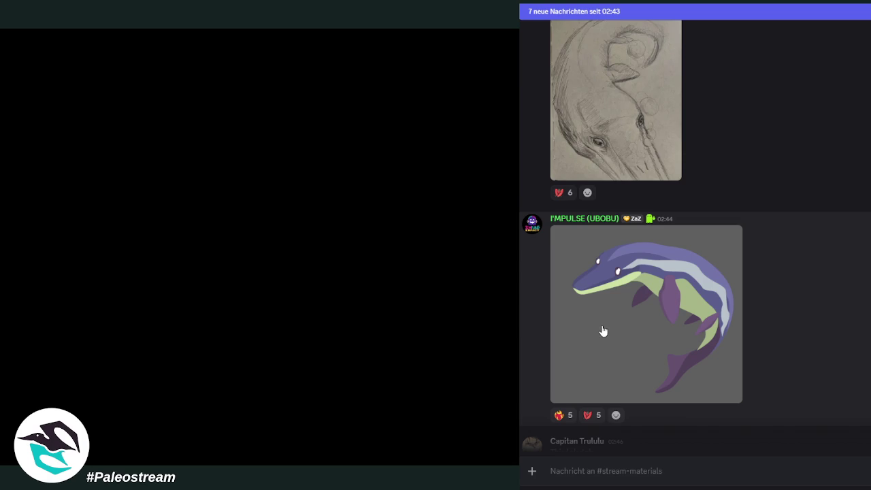
Scroll down to the 'Final vers' seafloor painting and open it full-size.
{"action": "scroll", "coordinate": [826, 311], "scroll_direction": "down", "scroll_amount": 5}
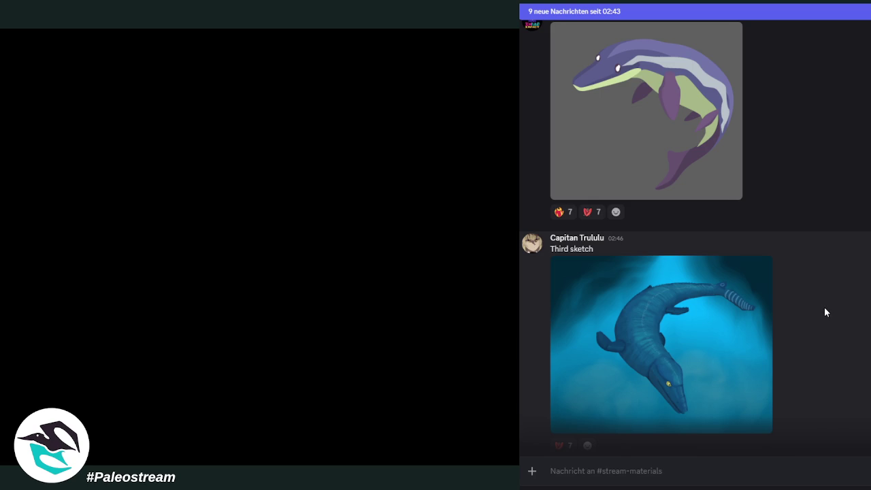
{"action": "scroll", "coordinate": [826, 308], "scroll_direction": "down", "scroll_amount": 5}
{"action": "scroll", "coordinate": [844, 308], "scroll_direction": "down", "scroll_amount": 2}
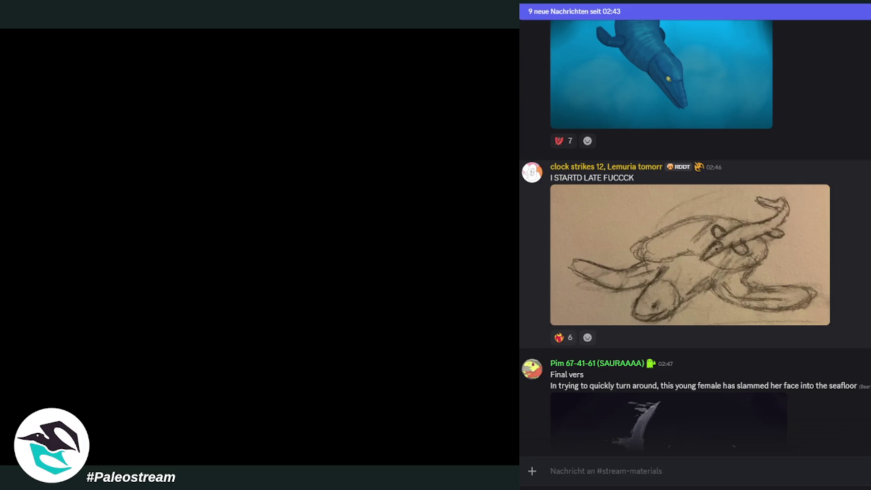
{"action": "scroll", "coordinate": [837, 317], "scroll_direction": "down", "scroll_amount": 1}
{"action": "scroll", "coordinate": [836, 317], "scroll_direction": "down", "scroll_amount": 1}
{"action": "scroll", "coordinate": [837, 317], "scroll_direction": "down", "scroll_amount": 1}
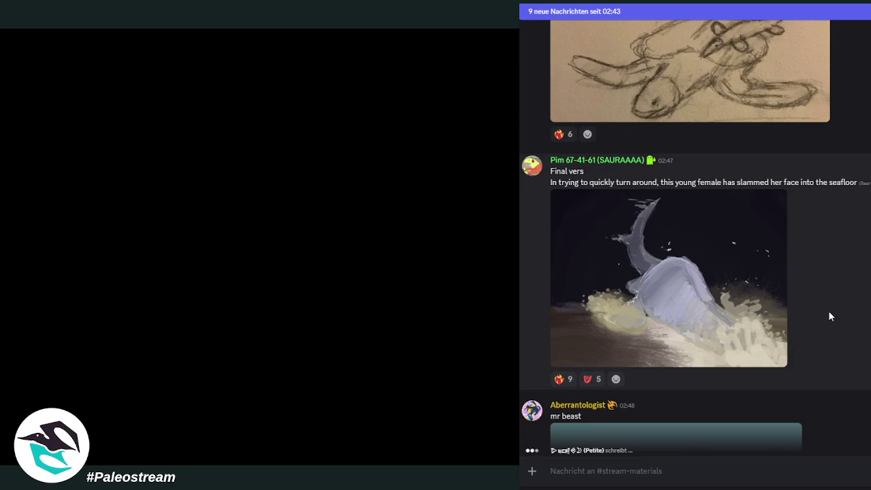
{"action": "left_click", "coordinate": [753, 314]}
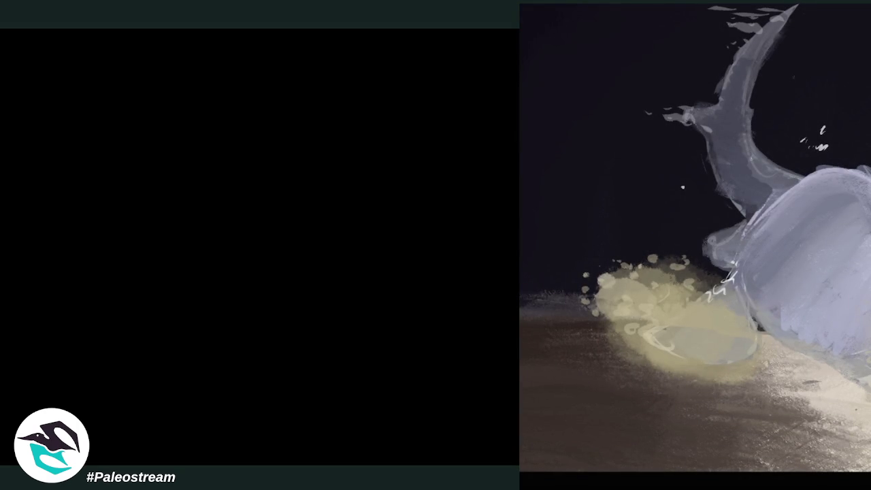
Close the seafloor painting, scroll to the 'i am alive yay' underwater painting and enlarge it.
{"action": "key", "text": "Escape"}
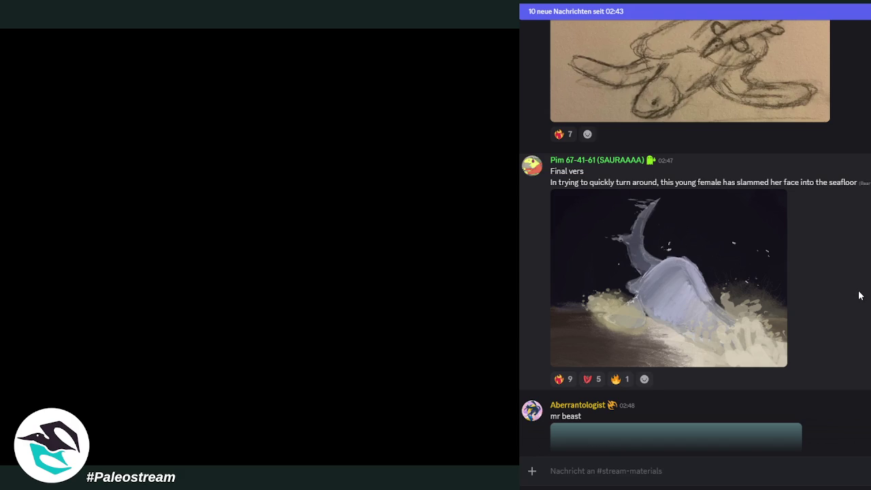
{"action": "scroll", "coordinate": [859, 295], "scroll_direction": "down", "scroll_amount": 2}
{"action": "scroll", "coordinate": [859, 295], "scroll_direction": "down", "scroll_amount": 2}
{"action": "scroll", "coordinate": [859, 295], "scroll_direction": "down", "scroll_amount": 4}
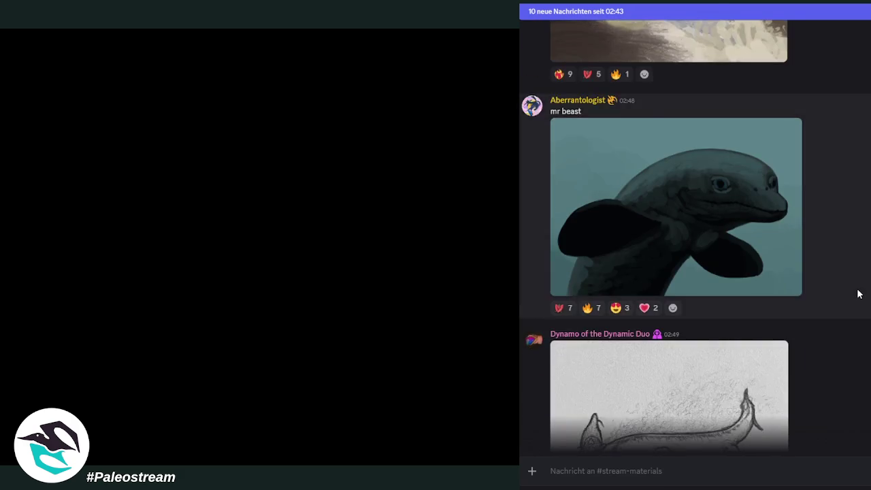
{"action": "scroll", "coordinate": [859, 294], "scroll_direction": "up", "scroll_amount": 3}
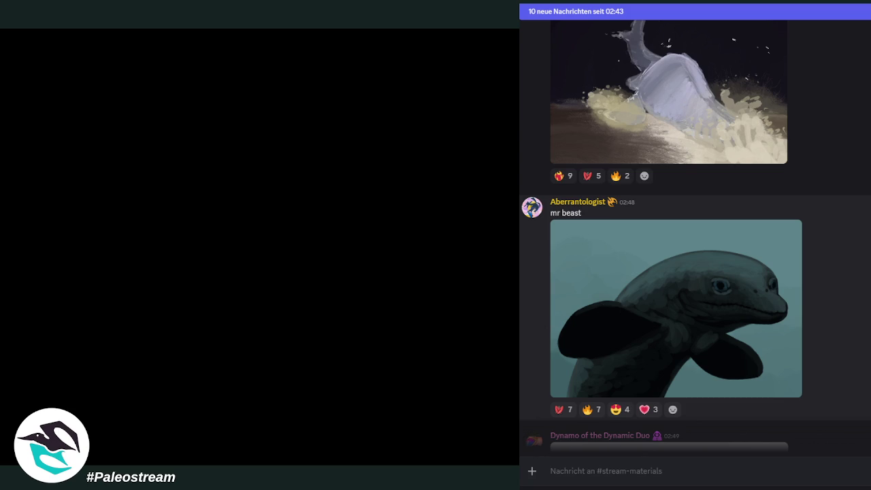
{"action": "scroll", "coordinate": [694, 238], "scroll_direction": "down", "scroll_amount": 4}
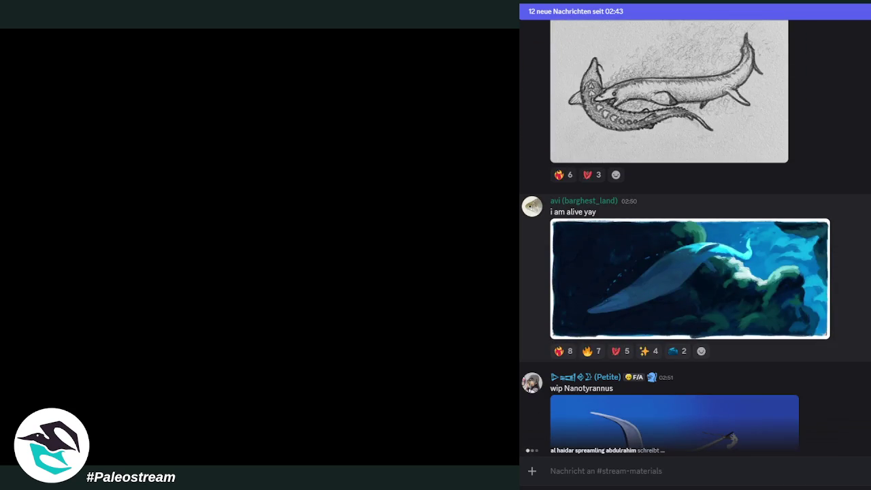
{"action": "left_click", "coordinate": [746, 295]}
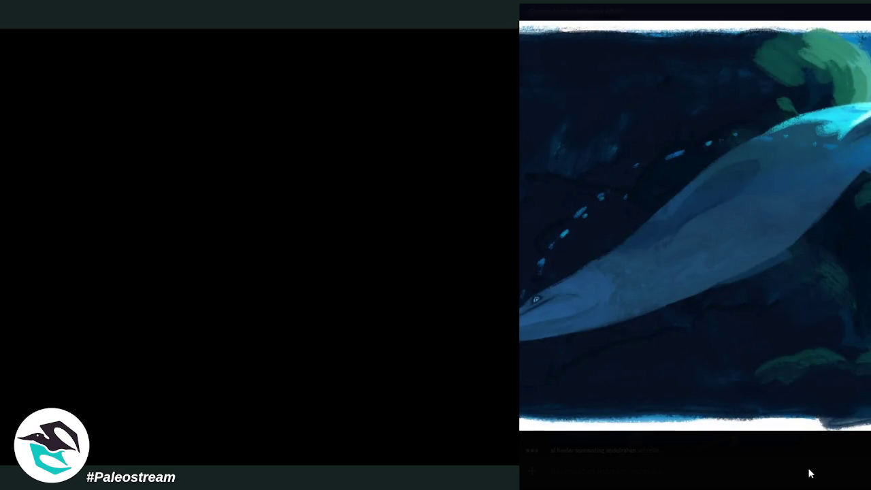
{"action": "left_click", "coordinate": [809, 471]}
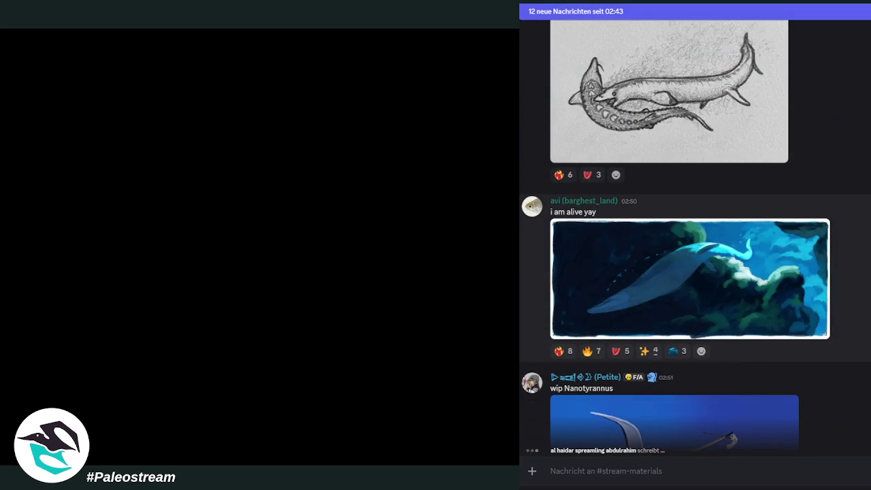
{"action": "left_click", "coordinate": [748, 284]}
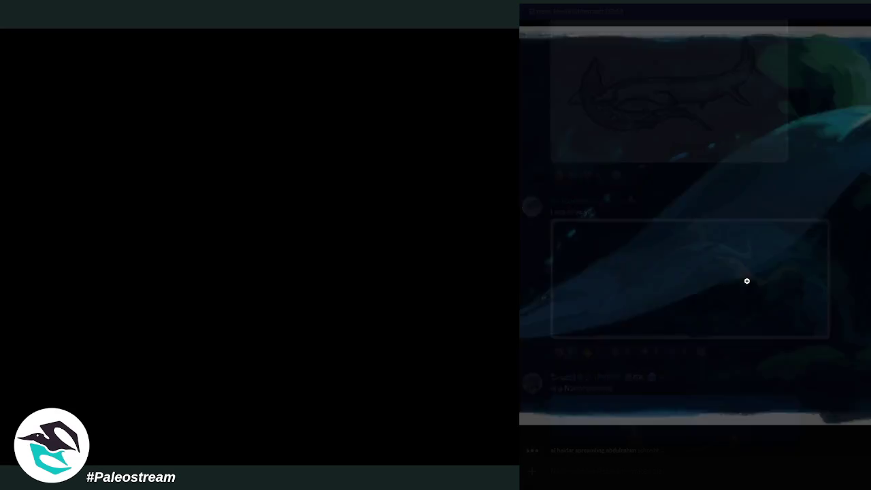
Move GIMP's skeleton reference left above the skull plate, then enlarge the 'wip Nanotyrannus' image in Discord.
{"action": "left_click", "coordinate": [842, 459]}
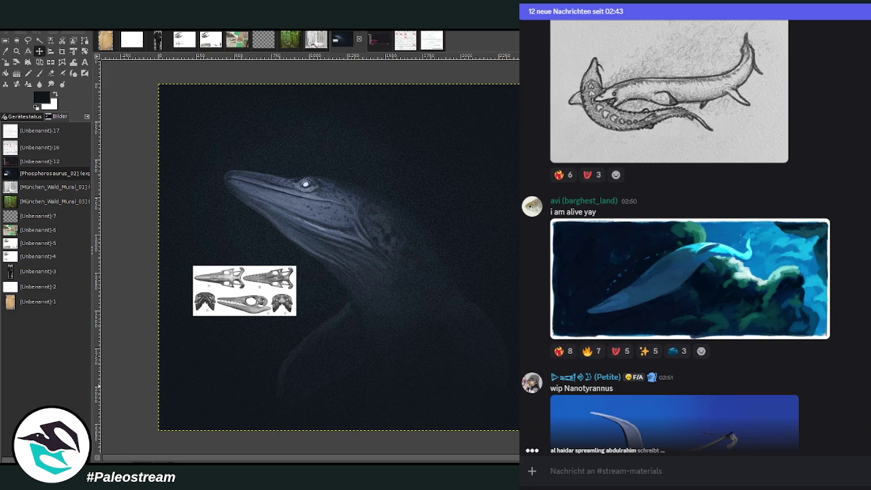
{"action": "left_click", "coordinate": [51, 51]}
{"action": "left_click_drag", "start_coordinate": [429, 108], "coordinate": [227, 233]}
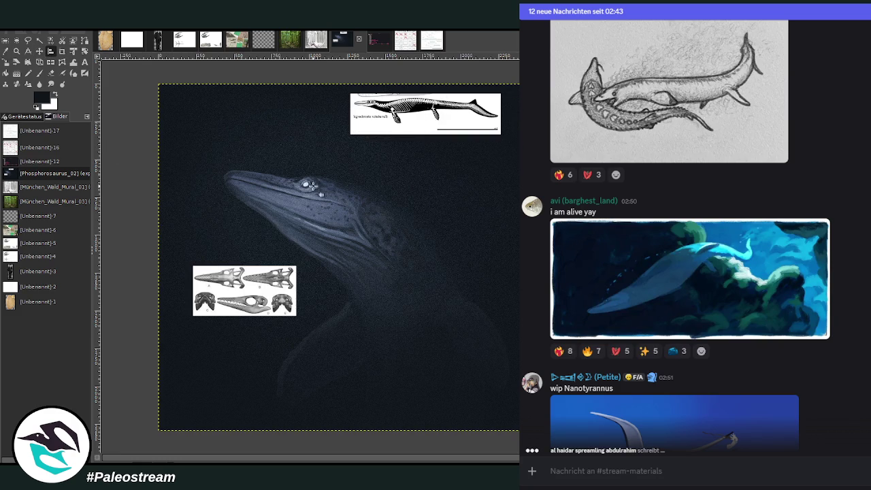
{"action": "left_click", "coordinate": [39, 51]}
{"action": "left_click_drag", "start_coordinate": [481, 110], "coordinate": [289, 239]}
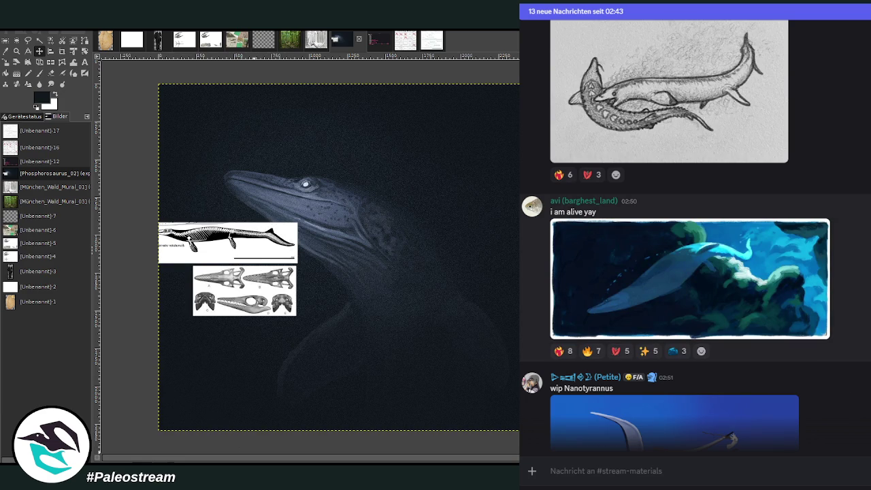
{"action": "scroll", "coordinate": [754, 293], "scroll_direction": "down", "scroll_amount": 5}
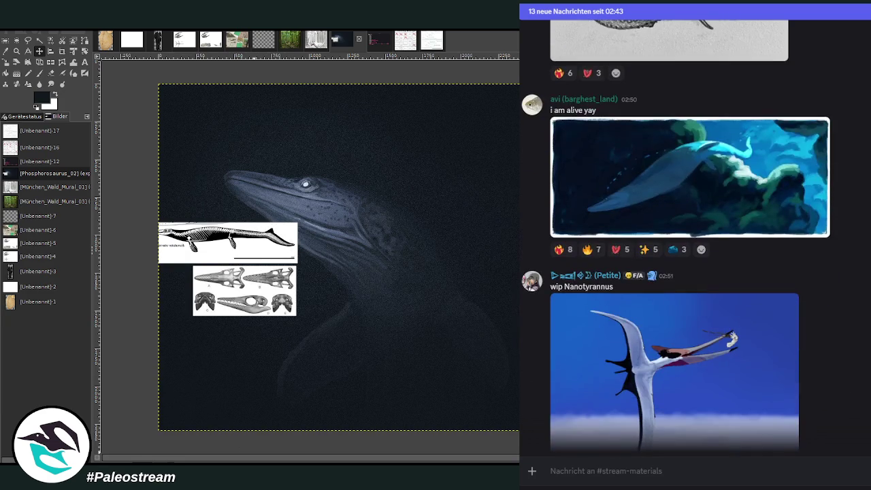
{"action": "left_click", "coordinate": [692, 287]}
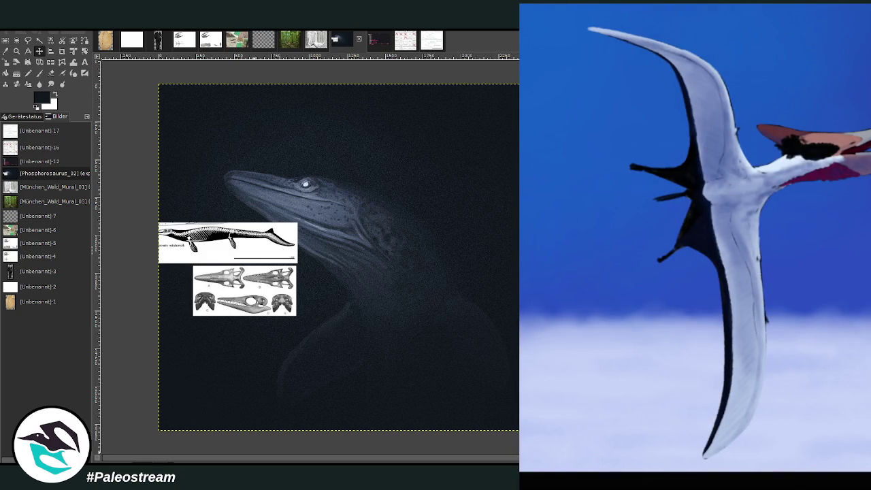
Look over the Nanotyrannus and Pteranodon images, then paste the dark blue painting into the message box.
{"action": "key", "text": "Escape"}
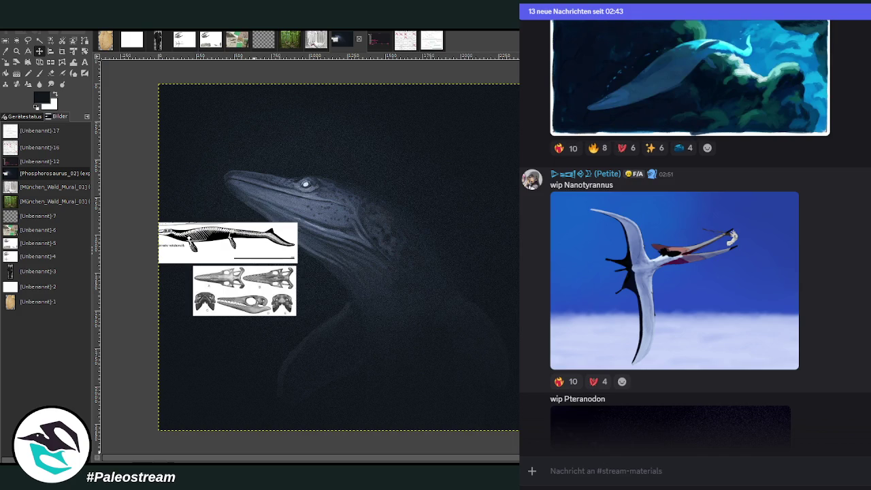
{"action": "scroll", "coordinate": [694, 238], "scroll_direction": "down", "scroll_amount": 3}
{"action": "scroll", "coordinate": [703, 300], "scroll_direction": "up", "scroll_amount": 3}
{"action": "scroll", "coordinate": [703, 300], "scroll_direction": "down", "scroll_amount": 3}
{"action": "left_click", "coordinate": [702, 299]}
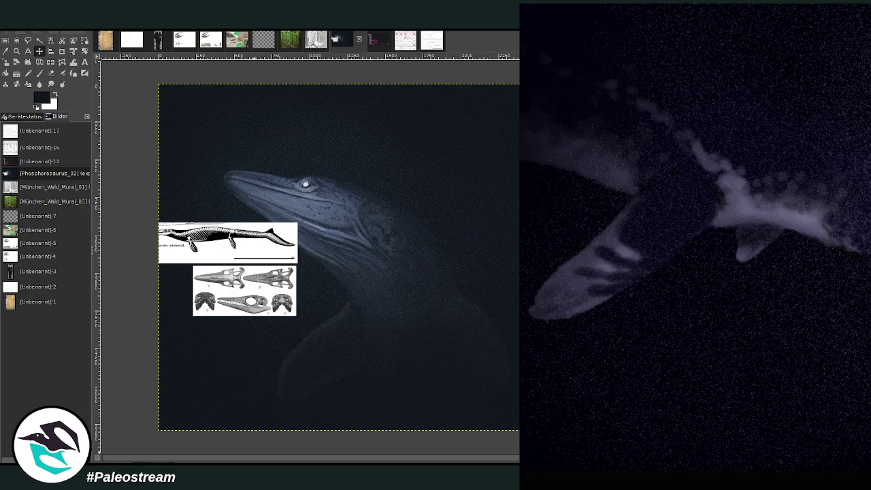
{"action": "key", "text": "Escape"}
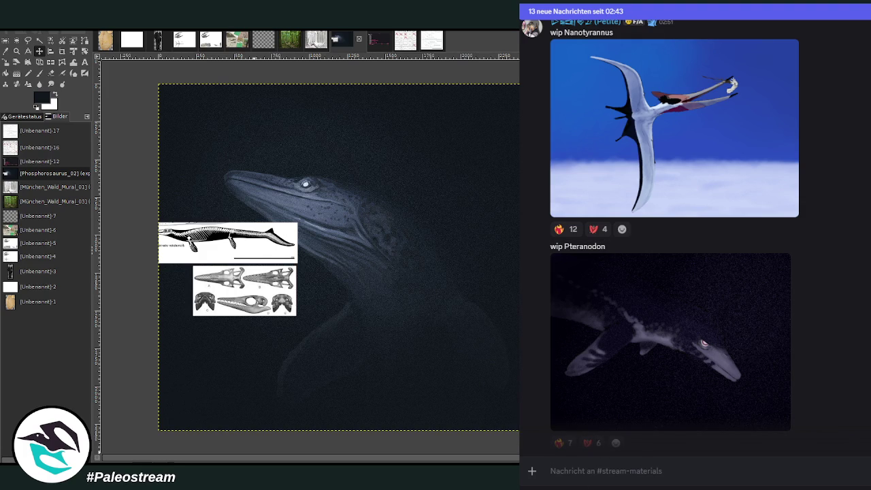
{"action": "right_click", "coordinate": [654, 475]}
{"action": "left_click", "coordinate": [665, 465]}
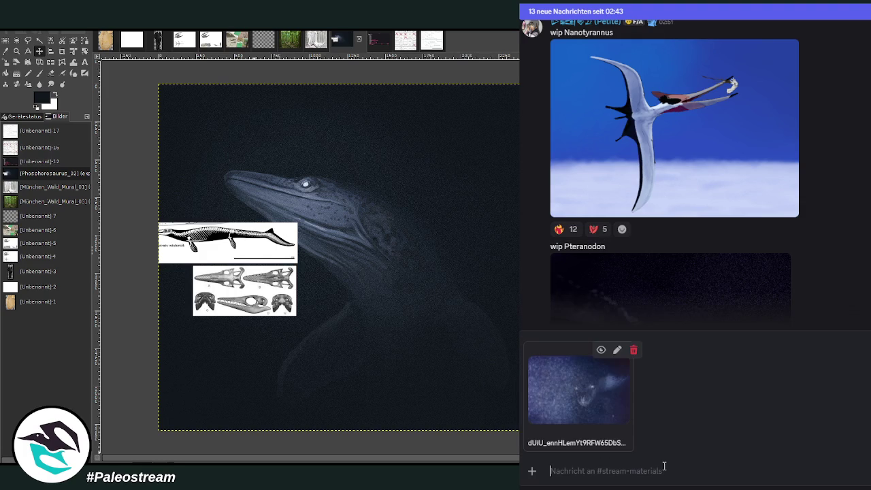
Send the attached dark painting to the #stream-materials channel.
{"action": "key", "text": "BackSpace"}
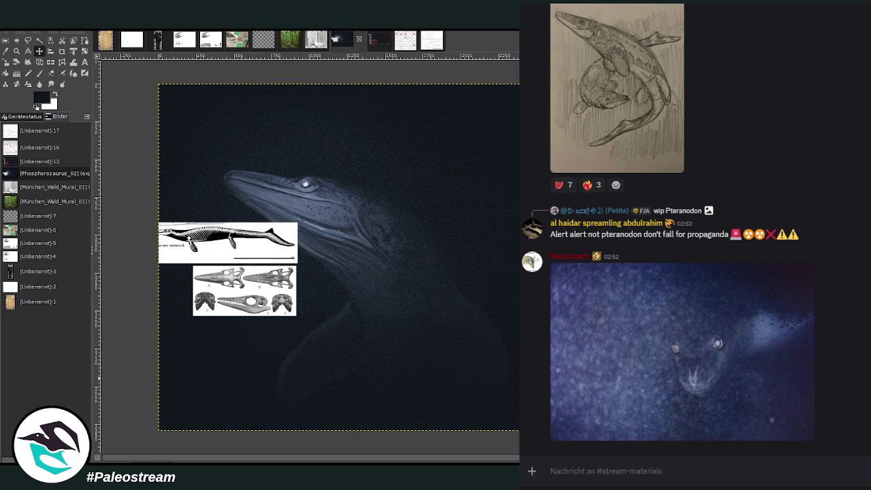
In GIMP, undo the pasted skull and skeleton reference images.
{"action": "key", "text": "ctrl+z"}
{"action": "key", "text": "ctrl+z"}
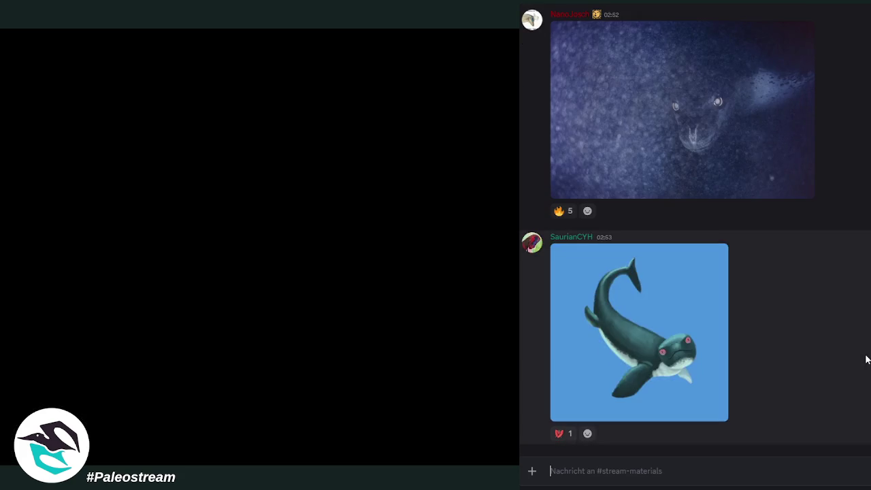
{"action": "scroll", "coordinate": [866, 358], "scroll_direction": "up", "scroll_amount": 4}
{"action": "scroll", "coordinate": [866, 359], "scroll_direction": "up", "scroll_amount": 2}
{"action": "scroll", "coordinate": [866, 359], "scroll_direction": "up", "scroll_amount": 2}
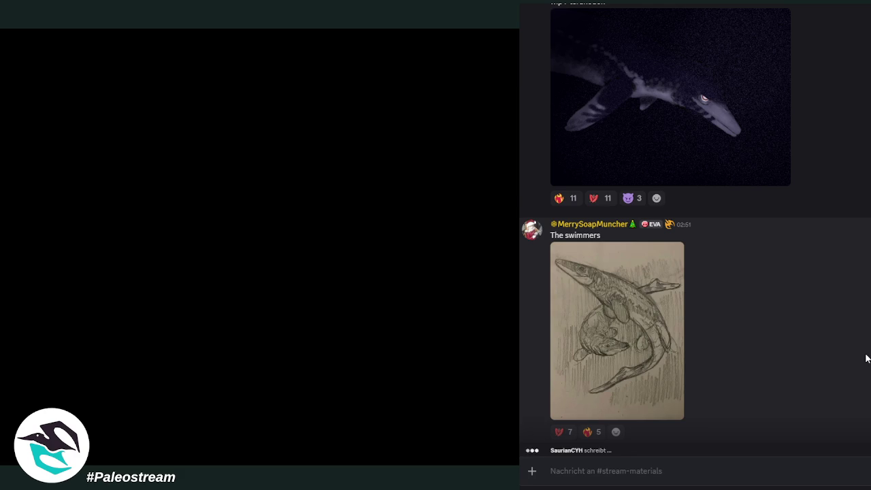
{"action": "scroll", "coordinate": [863, 355], "scroll_direction": "down", "scroll_amount": 5}
{"action": "scroll", "coordinate": [823, 334], "scroll_direction": "down", "scroll_amount": 2}
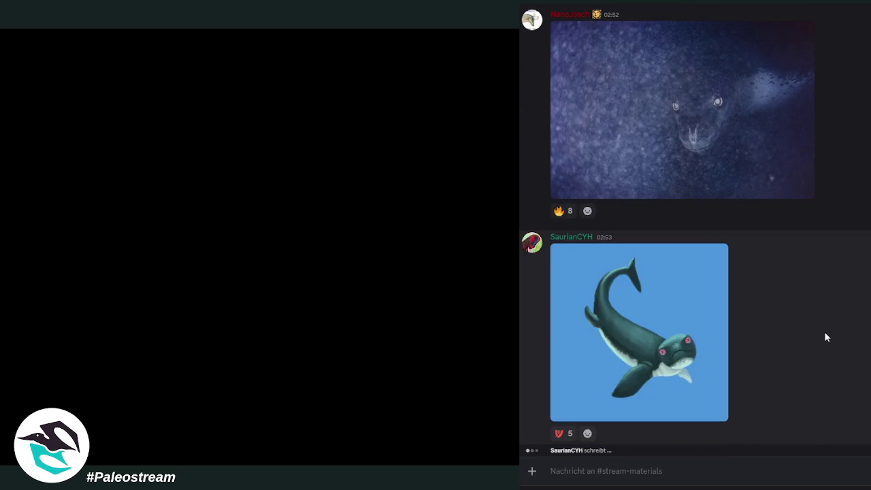
{"action": "left_click", "coordinate": [689, 356]}
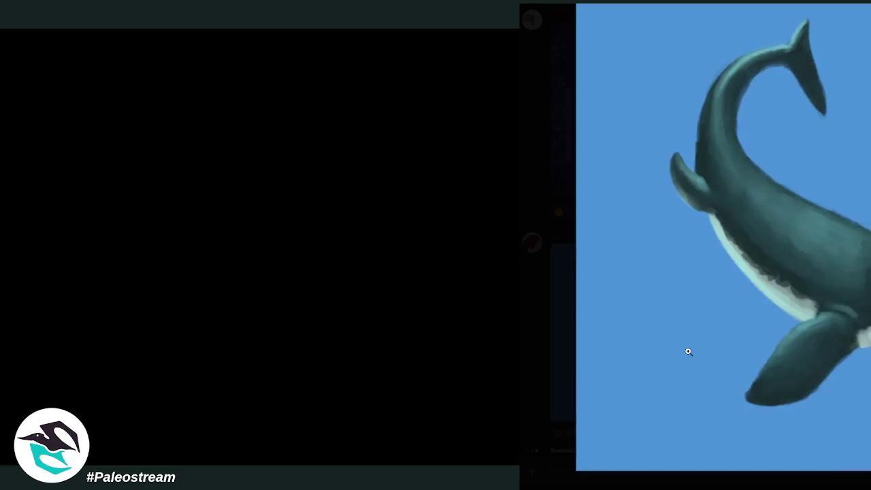
{"action": "key", "text": "Escape"}
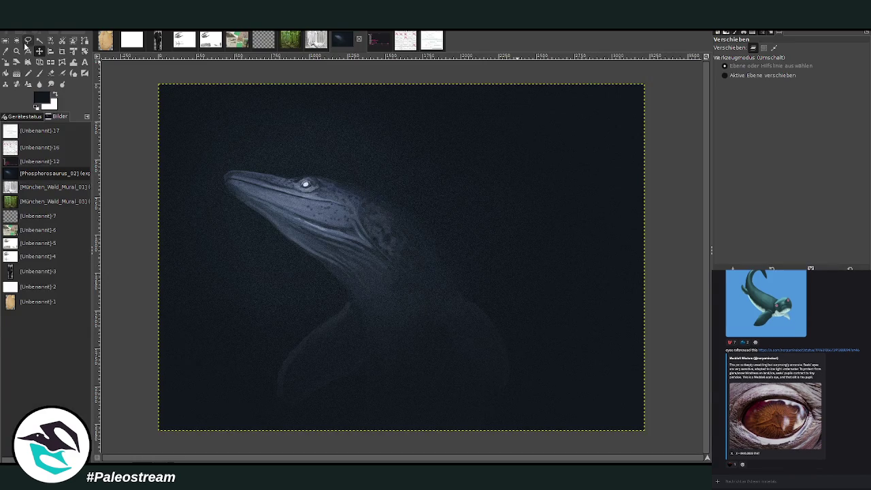
{"action": "left_click", "coordinate": [17, 51]}
Zoom in on the dark reptile painting, then switch to the annotated voting-list image.
{"action": "mouse_move", "coordinate": [150, 83]}
{"action": "left_mouse_down"}
{"action": "mouse_move", "coordinate": [553, 398]}
{"action": "mouse_move", "coordinate": [646, 446]}
{"action": "left_mouse_up"}
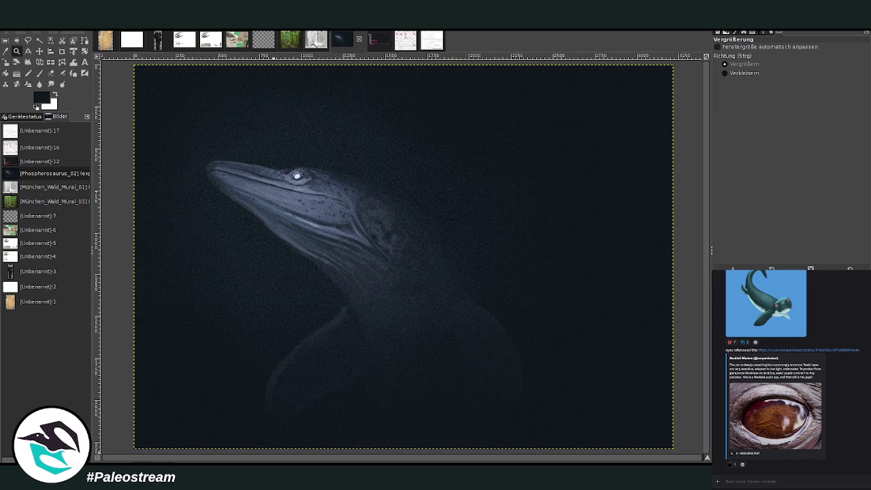
{"action": "left_click", "coordinate": [382, 37]}
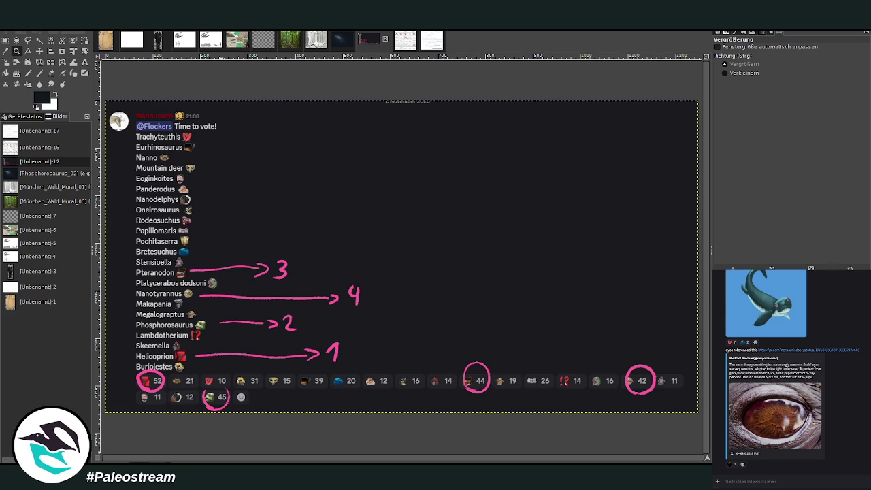
Post the copied image in Discord, then paste the shark skeleton into the Phosphorosaurus painting.
{"action": "key", "text": "ctrl+v"}
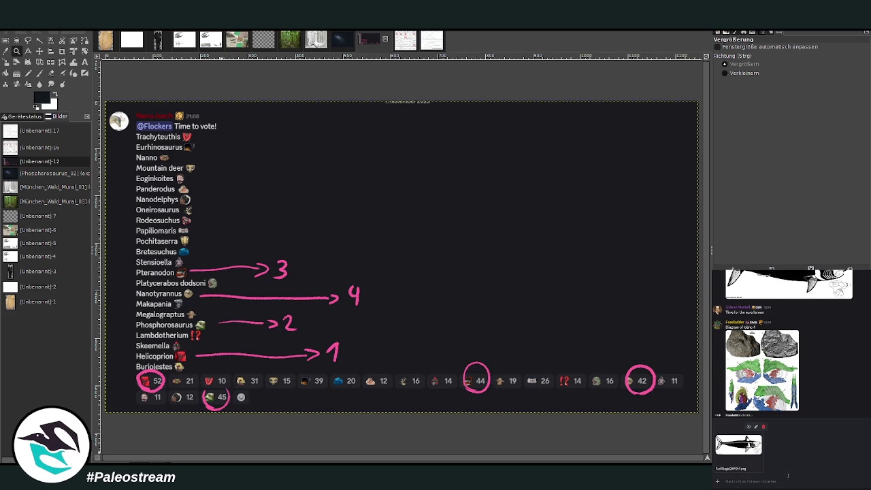
{"action": "key", "text": "Return"}
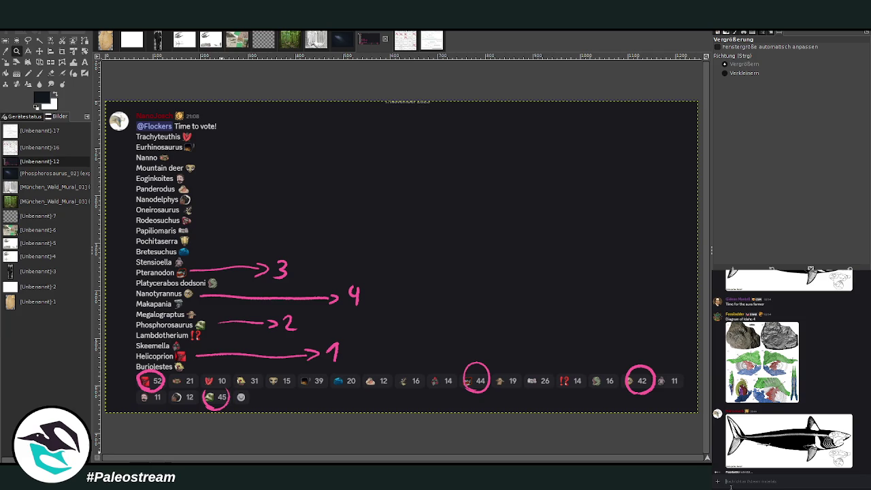
{"action": "left_click", "coordinate": [340, 42]}
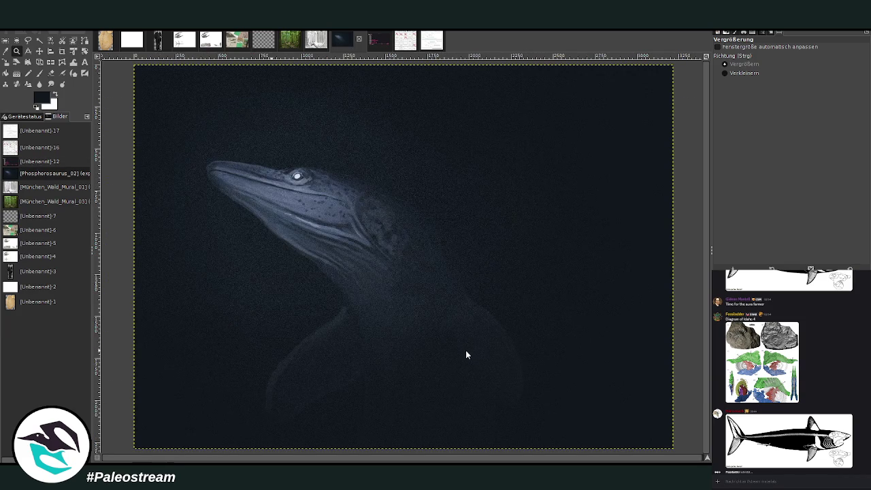
{"action": "key", "text": "ctrl+v"}
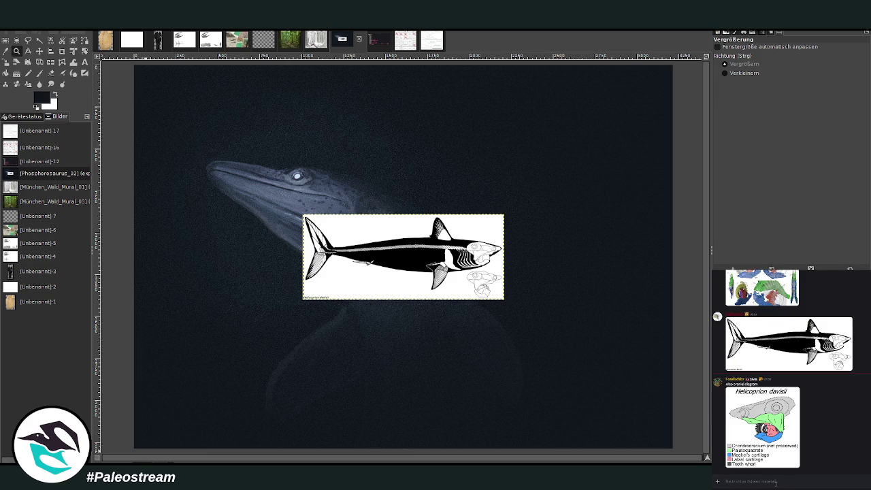
Post two copied shark images in the Discord chat.
{"action": "scroll", "coordinate": [810, 427], "scroll_direction": "up", "scroll_amount": 3}
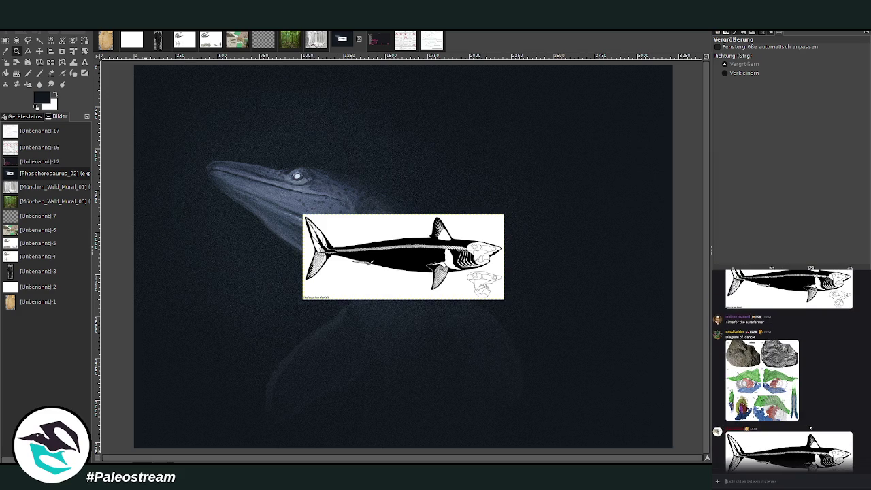
{"action": "scroll", "coordinate": [809, 427], "scroll_direction": "down", "scroll_amount": 3}
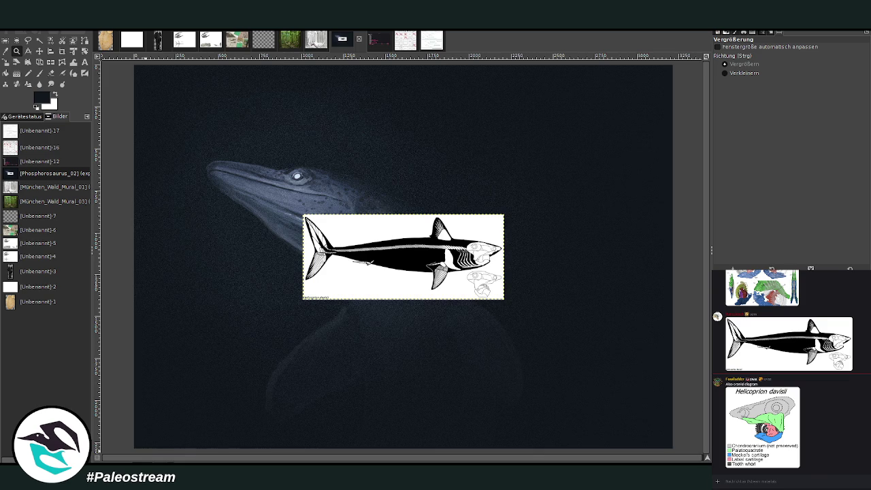
{"action": "right_click", "coordinate": [772, 486]}
{"action": "left_click", "coordinate": [781, 476]}
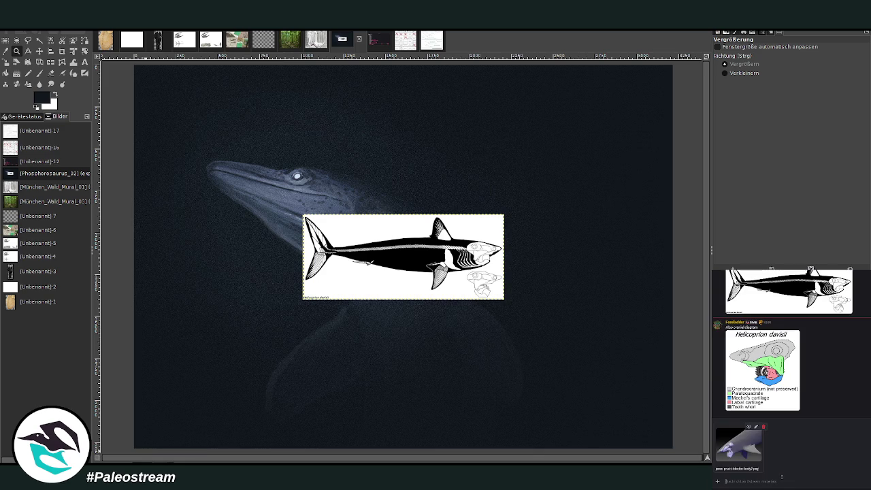
{"action": "key", "text": "Return"}
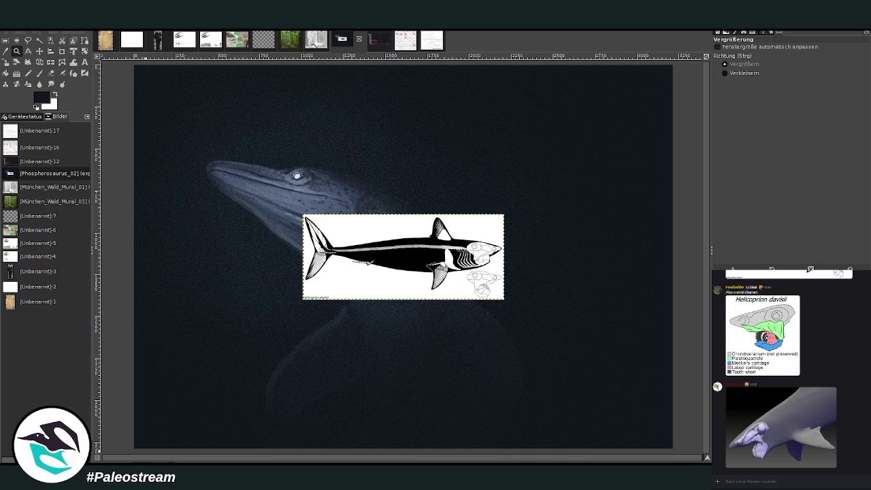
{"action": "scroll", "coordinate": [855, 420], "scroll_direction": "up", "scroll_amount": 3}
{"action": "scroll", "coordinate": [856, 419], "scroll_direction": "down", "scroll_amount": 5}
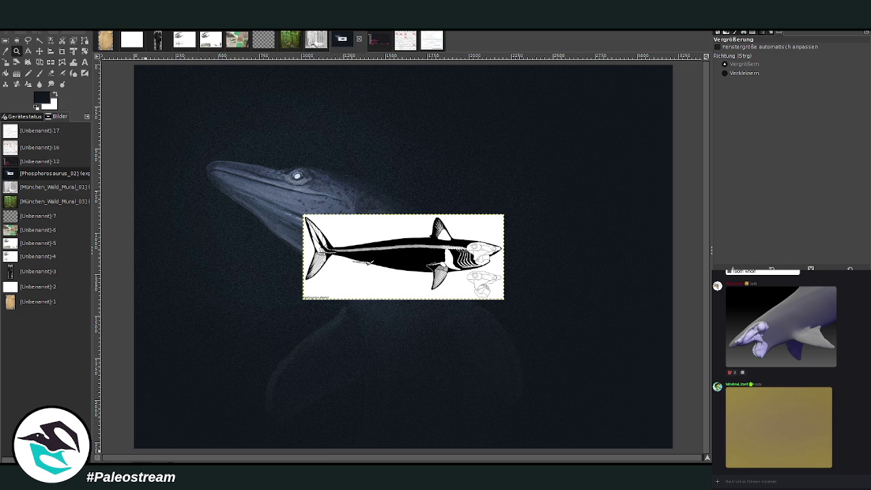
{"action": "right_click", "coordinate": [771, 481]}
{"action": "left_click", "coordinate": [783, 476]}
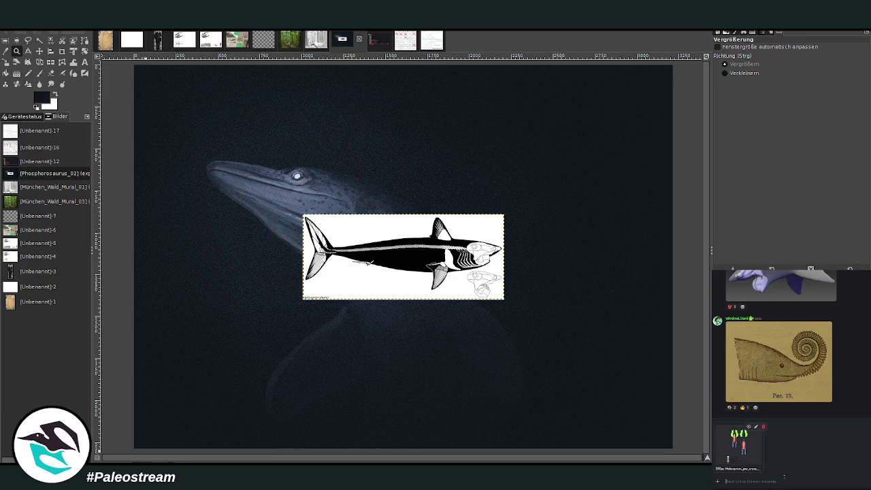
{"action": "key", "text": "Return"}
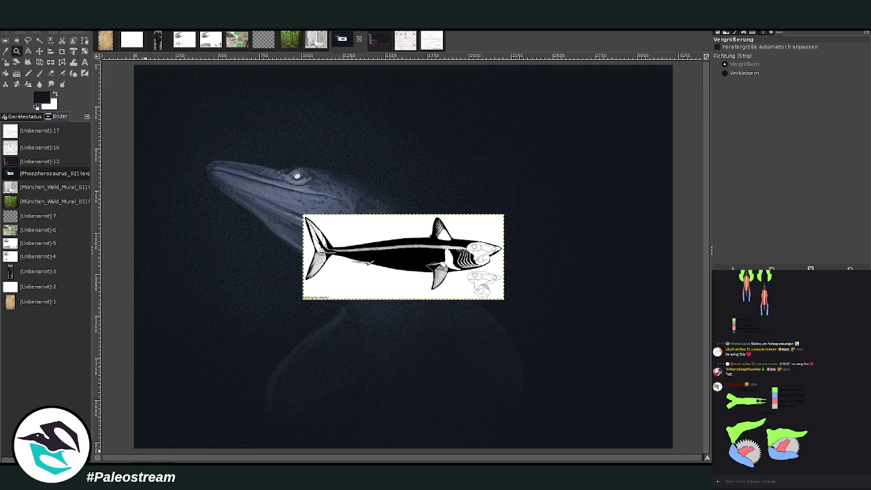
Paste the Helicoprion fossil diagram onto the GIMP painting over the skeleton.
{"action": "scroll", "coordinate": [837, 423], "scroll_direction": "up", "scroll_amount": 10}
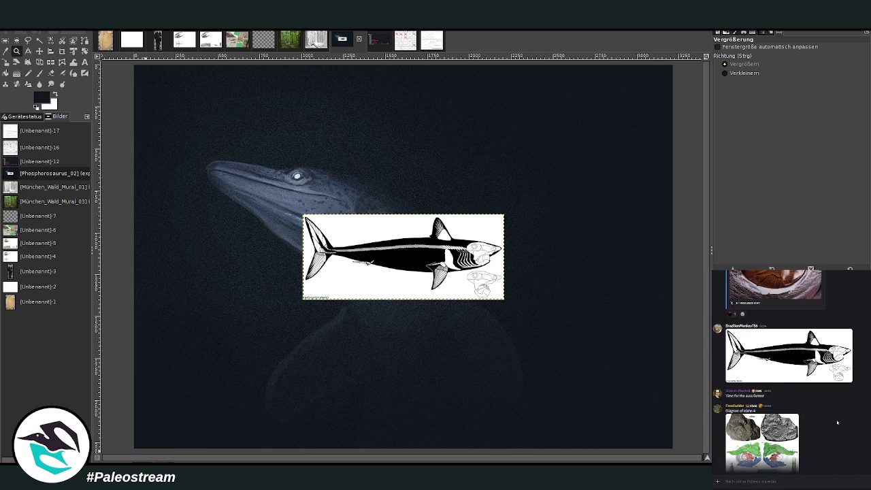
{"action": "scroll", "coordinate": [837, 423], "scroll_direction": "down", "scroll_amount": 1}
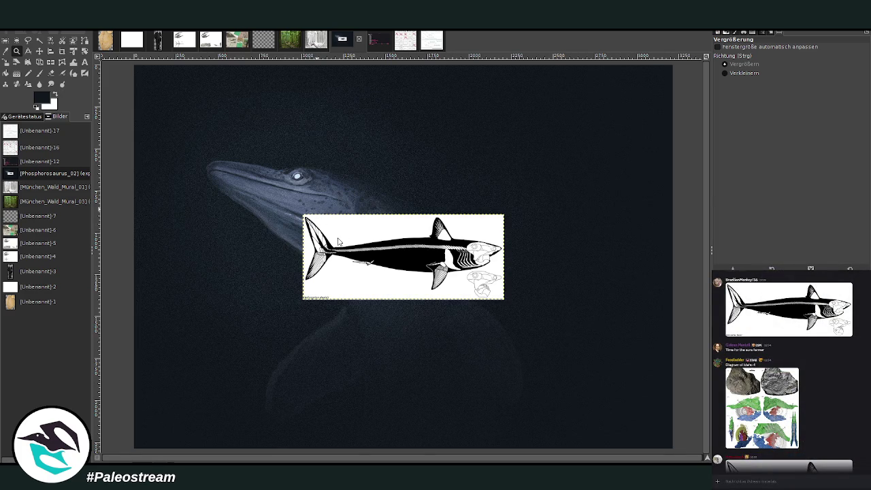
{"action": "key", "text": "ctrl+v"}
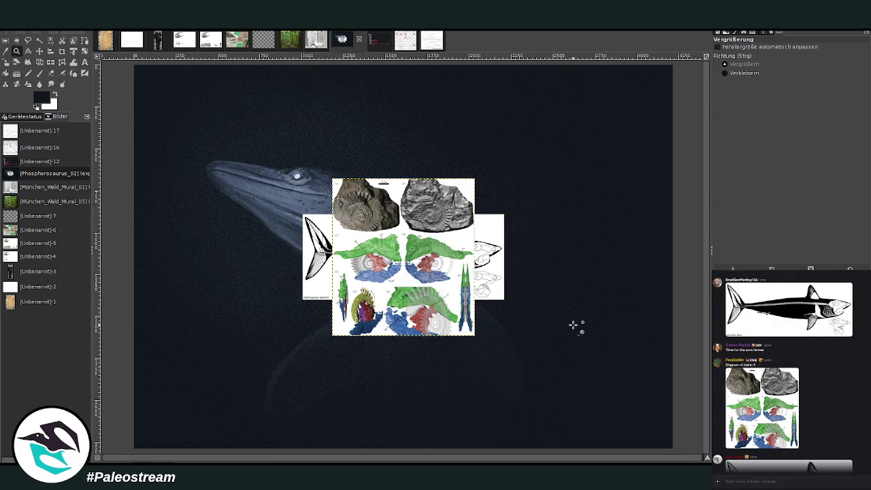
Zoom in on the pasted fossil diagram and glance at the movement diagram posted in chat.
{"action": "left_click_drag", "start_coordinate": [318, 179], "coordinate": [445, 337]}
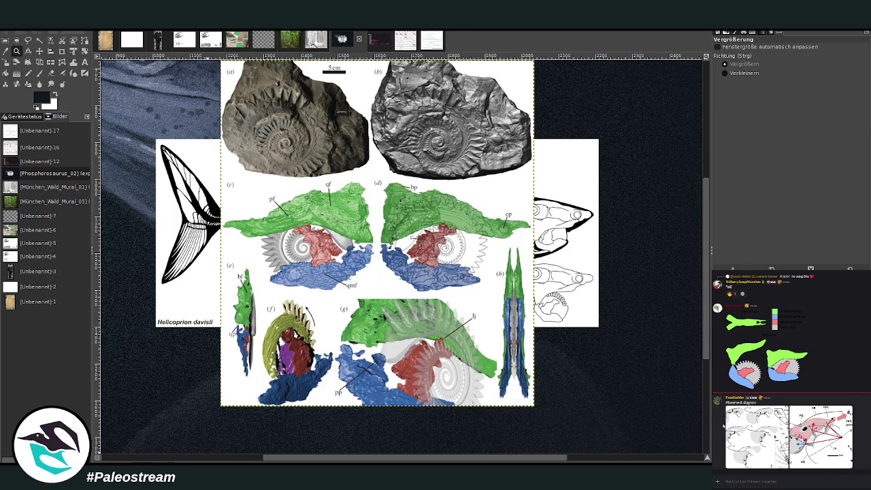
{"action": "left_click", "coordinate": [779, 421]}
{"action": "left_click", "coordinate": [760, 477]}
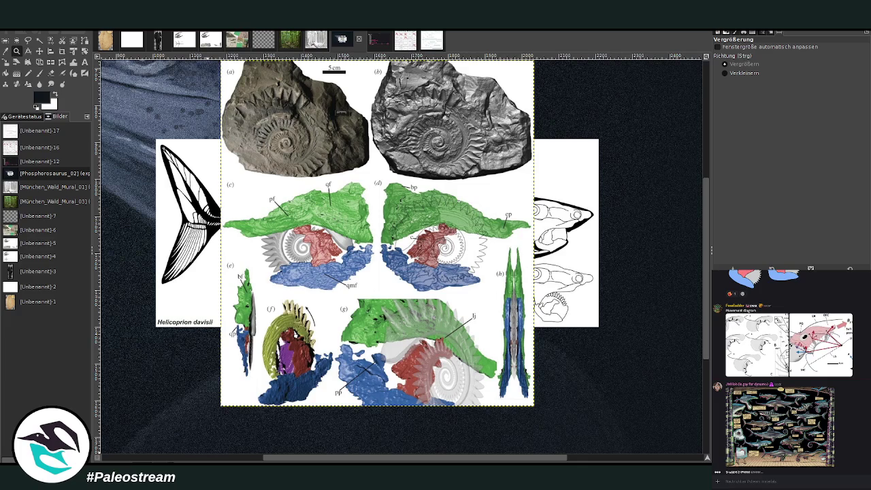
Zoom out three times until the whole painting is visible.
{"action": "left_click", "coordinate": [724, 73]}
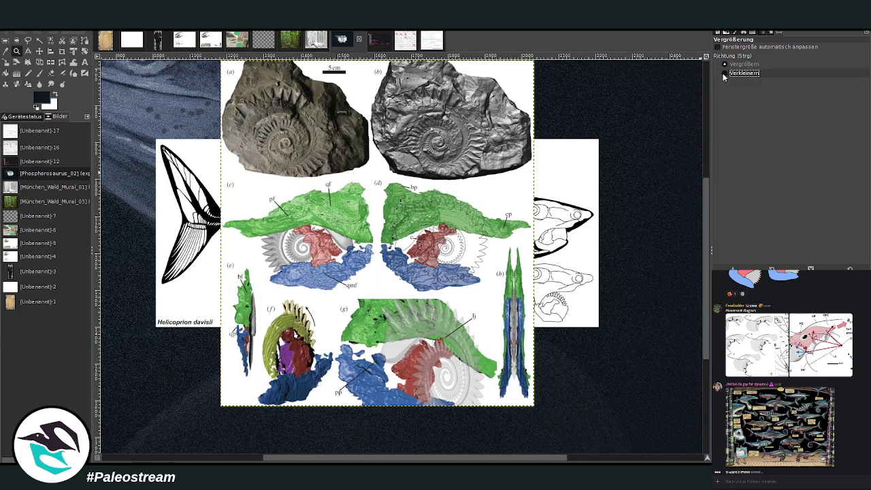
{"action": "left_click", "coordinate": [633, 129]}
{"action": "left_click", "coordinate": [632, 129]}
{"action": "left_click", "coordinate": [633, 130]}
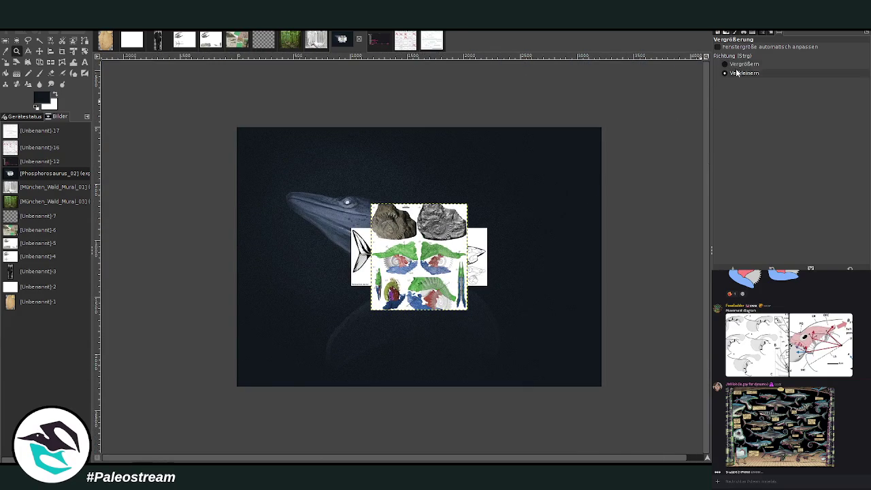
Move the fossil diagram to the top-right corner and the shark skeleton up beside it.
{"action": "mouse_move", "coordinate": [238, 121]}
{"action": "left_mouse_down"}
{"action": "mouse_move", "coordinate": [607, 394]}
{"action": "mouse_move", "coordinate": [603, 388]}
{"action": "left_mouse_up"}
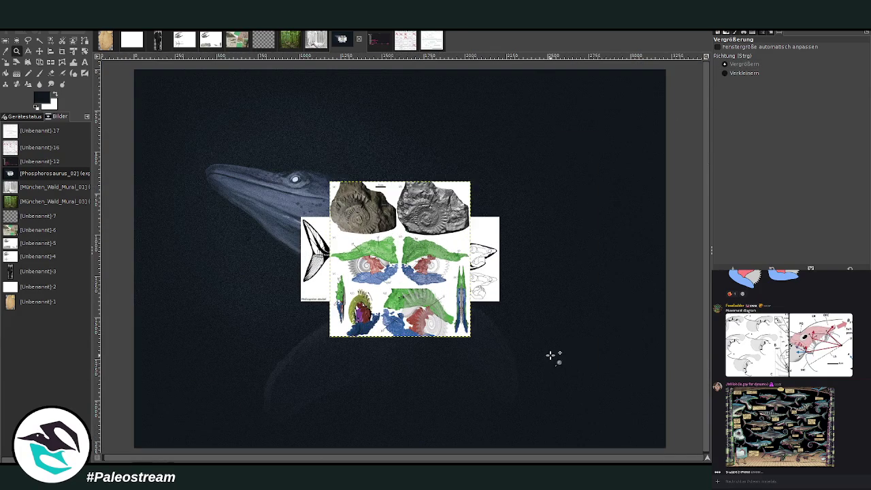
{"action": "left_click", "coordinate": [40, 51]}
{"action": "left_click_drag", "start_coordinate": [410, 250], "coordinate": [600, 142]}
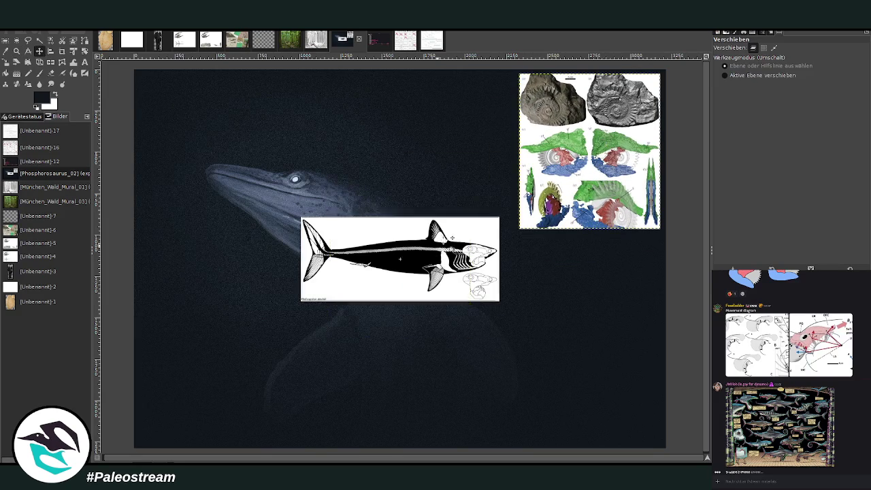
{"action": "left_click_drag", "start_coordinate": [439, 255], "coordinate": [455, 111]}
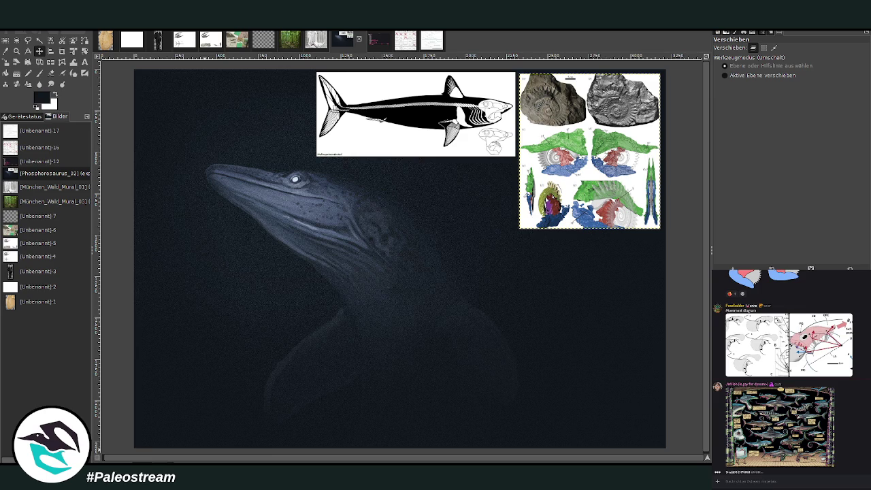
Post the Helicoprion skeletal drawing and another copied image in the Discord chat.
{"action": "key", "text": "ctrl+v"}
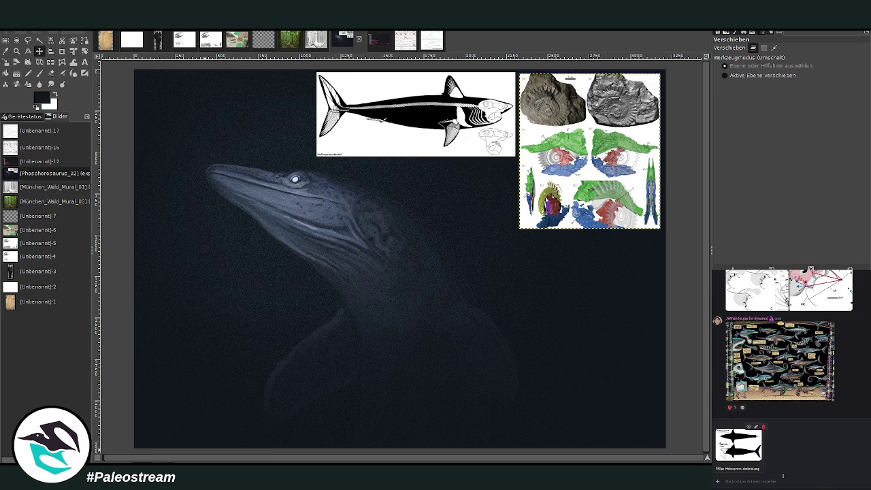
{"action": "key", "text": "Return"}
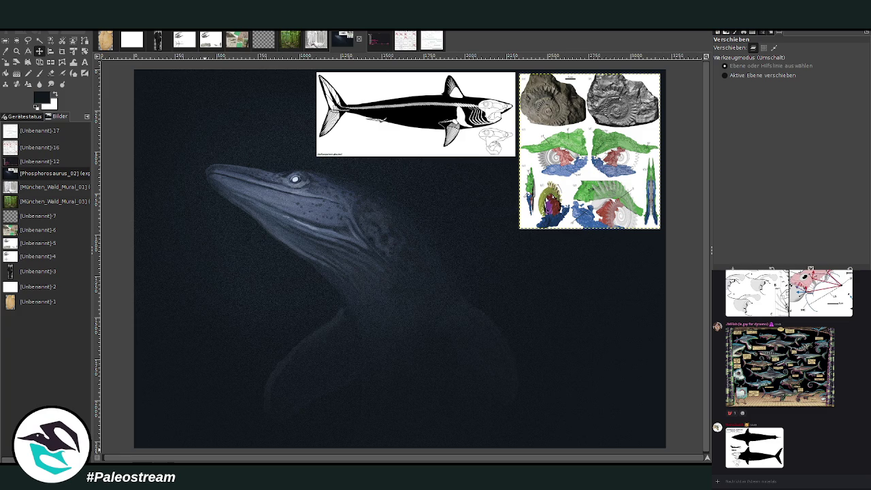
{"action": "key", "text": "ctrl+v"}
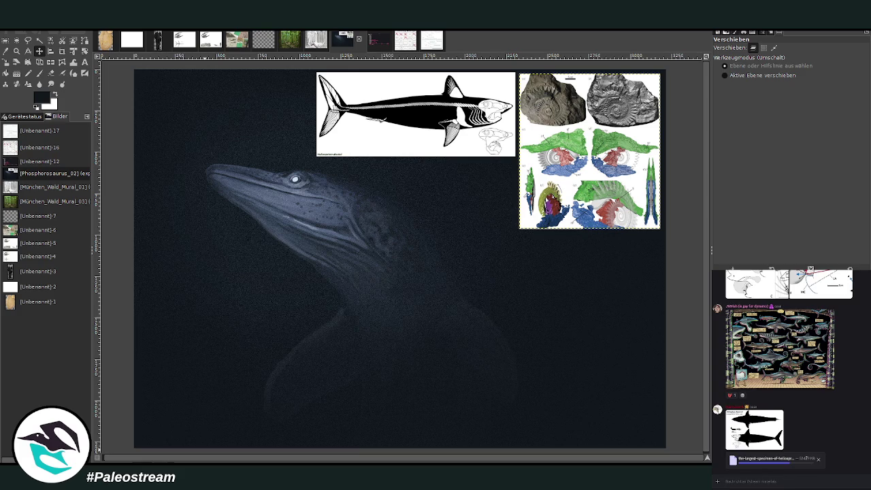
{"action": "key", "text": "Return"}
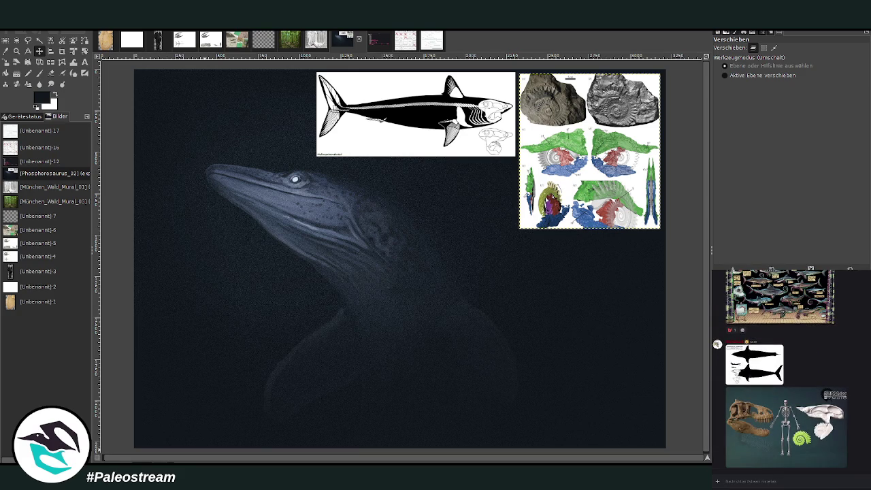
On the dark painting layer, paint a broad blue brush stroke across the upper area.
{"action": "left_click", "coordinate": [235, 151]}
{"action": "left_click", "coordinate": [41, 76]}
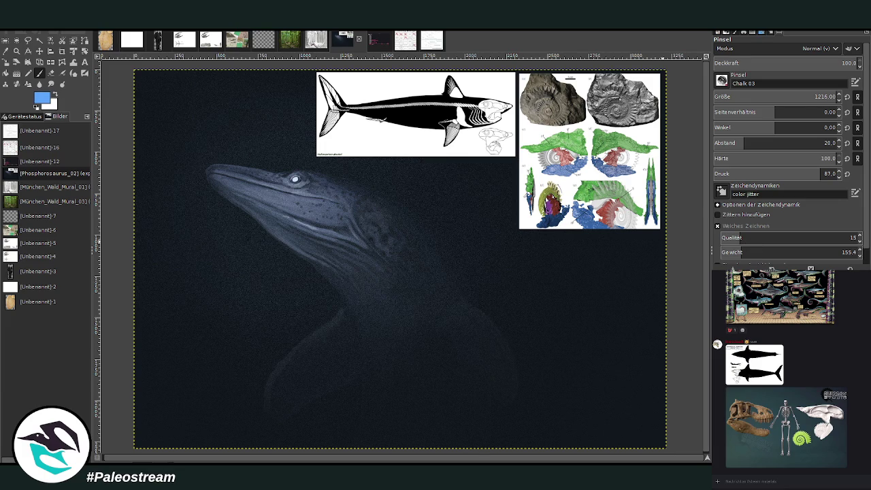
{"action": "mouse_move", "coordinate": [152, 146]}
{"action": "left_mouse_down"}
{"action": "mouse_move", "coordinate": [282, 148]}
{"action": "mouse_move", "coordinate": [608, 197]}
{"action": "left_mouse_up"}
Paint over the remaining dark patches with the blue Chalk 03 brush at size 1216.
{"action": "left_click_drag", "start_coordinate": [603, 316], "coordinate": [574, 229]}
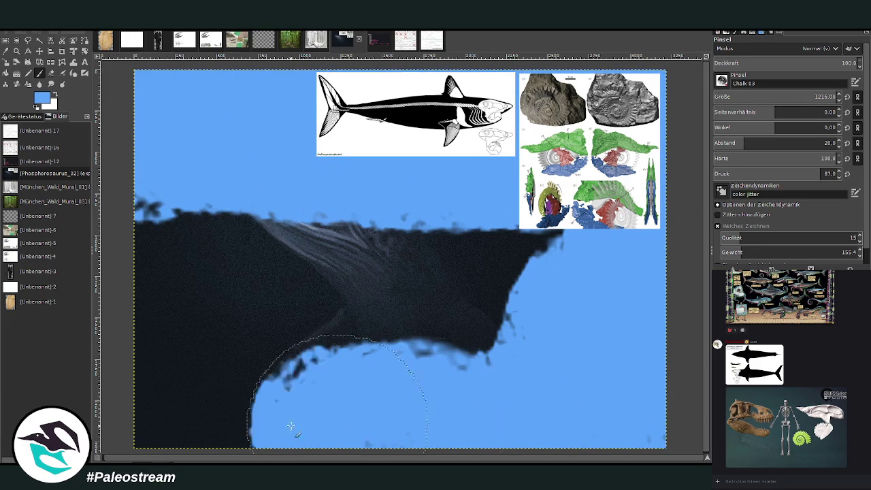
{"action": "mouse_move", "coordinate": [369, 184]}
{"action": "left_mouse_down"}
{"action": "mouse_move", "coordinate": [163, 241]}
{"action": "mouse_move", "coordinate": [175, 443]}
{"action": "mouse_move", "coordinate": [671, 447]}
{"action": "left_mouse_up"}
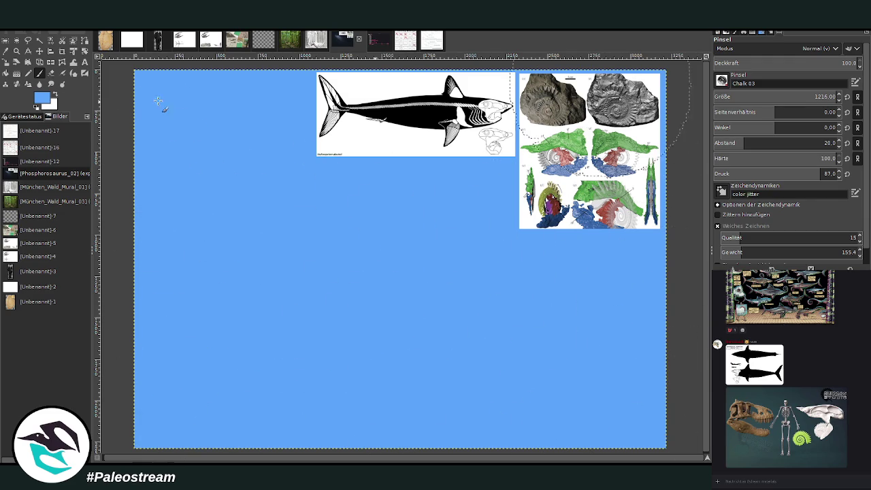
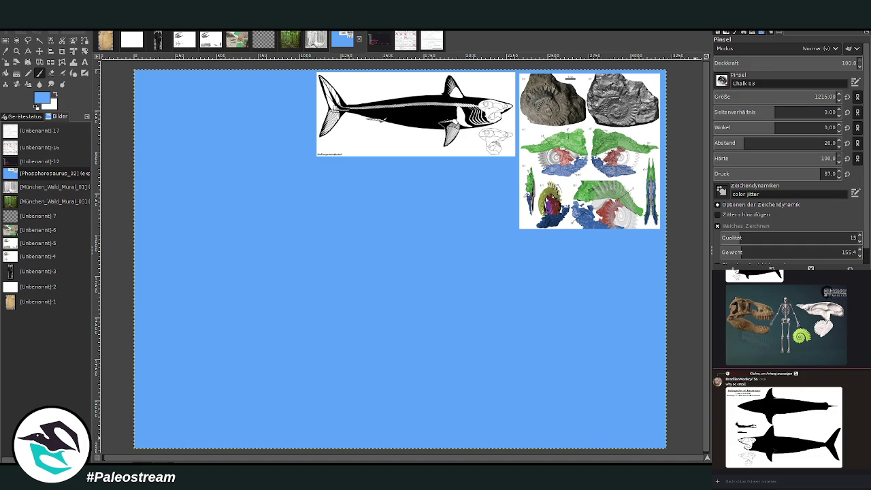
Pick a dark drawing colour and set the Paintbrush to size 106 and opacity 60.9.
{"action": "key", "text": "o"}
{"action": "key", "text": "p"}
{"action": "left_click", "coordinate": [742, 94]}
{"action": "left_click", "coordinate": [742, 94]}
{"action": "left_click", "coordinate": [832, 62]}
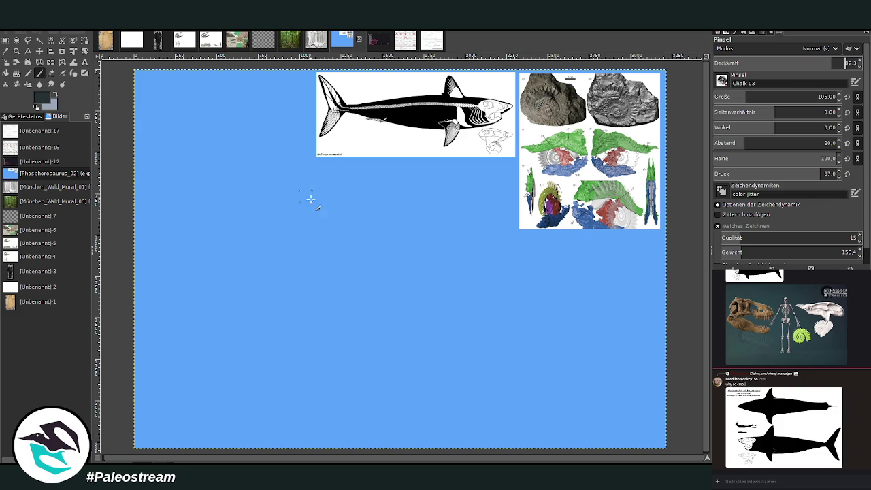
{"action": "left_click_drag", "start_coordinate": [255, 179], "coordinate": [304, 169]}
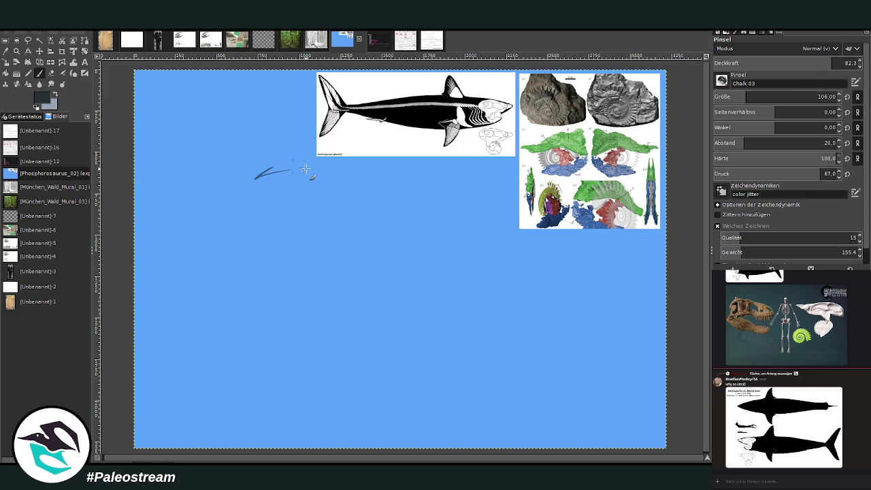
{"action": "left_click", "coordinate": [800, 63]}
Sketch both sides of the rounded head outline and the left and right eyes.
{"action": "left_click_drag", "start_coordinate": [264, 171], "coordinate": [243, 216]}
{"action": "left_click_drag", "start_coordinate": [320, 177], "coordinate": [341, 219]}
{"action": "left_click_drag", "start_coordinate": [255, 175], "coordinate": [240, 262]}
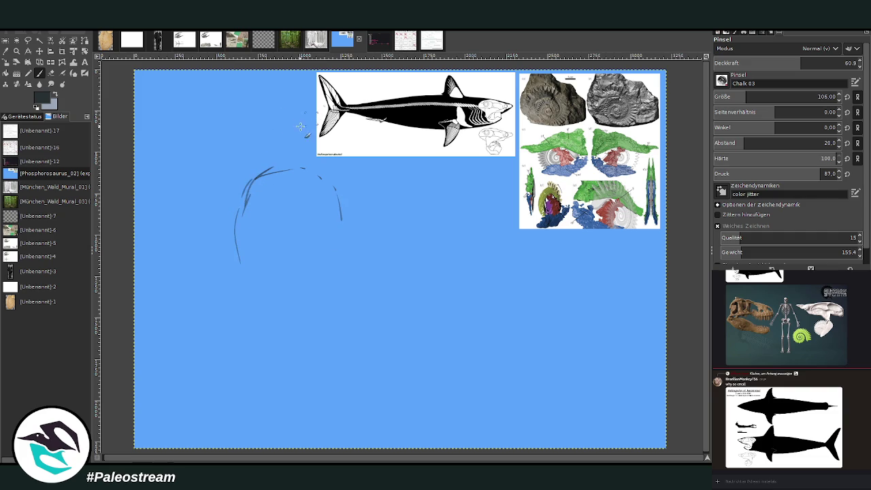
{"action": "mouse_move", "coordinate": [272, 192]}
{"action": "left_mouse_down"}
{"action": "mouse_move", "coordinate": [262, 218]}
{"action": "mouse_move", "coordinate": [258, 198]}
{"action": "mouse_move", "coordinate": [254, 216]}
{"action": "mouse_move", "coordinate": [308, 203]}
{"action": "left_mouse_up"}
{"action": "mouse_move", "coordinate": [286, 168]}
{"action": "left_mouse_down"}
{"action": "mouse_move", "coordinate": [350, 190]}
{"action": "mouse_move", "coordinate": [354, 230]}
{"action": "mouse_move", "coordinate": [361, 204]}
{"action": "mouse_move", "coordinate": [356, 231]}
{"action": "left_mouse_up"}
{"action": "mouse_move", "coordinate": [339, 181]}
{"action": "left_mouse_down"}
{"action": "mouse_move", "coordinate": [364, 204]}
{"action": "mouse_move", "coordinate": [369, 271]}
{"action": "left_mouse_up"}
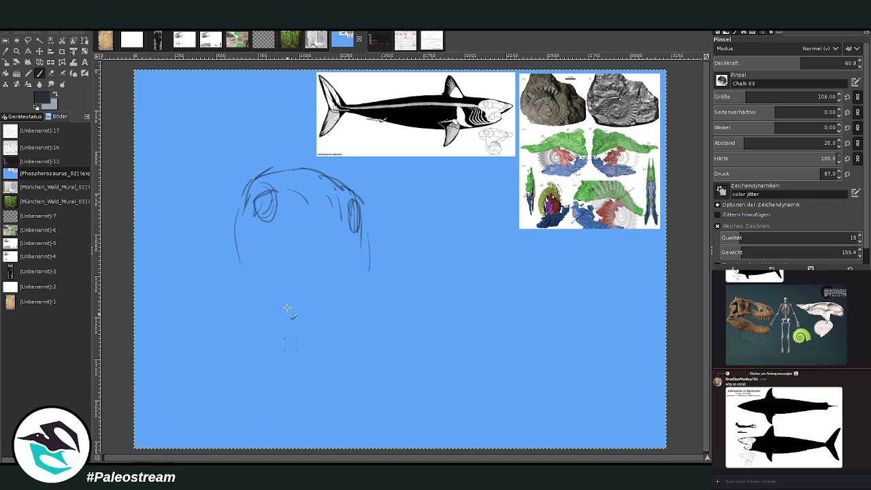
{"action": "left_click_drag", "start_coordinate": [240, 224], "coordinate": [237, 271]}
Sketch the upper jaw shape and the lines around the mouth.
{"action": "mouse_move", "coordinate": [297, 284]}
{"action": "left_mouse_down"}
{"action": "mouse_move", "coordinate": [266, 254]}
{"action": "mouse_move", "coordinate": [258, 291]}
{"action": "left_mouse_up"}
{"action": "mouse_move", "coordinate": [268, 257]}
{"action": "left_mouse_down"}
{"action": "mouse_move", "coordinate": [255, 291]}
{"action": "mouse_move", "coordinate": [287, 281]}
{"action": "mouse_move", "coordinate": [320, 294]}
{"action": "mouse_move", "coordinate": [336, 312]}
{"action": "left_mouse_up"}
{"action": "left_click_drag", "start_coordinate": [247, 299], "coordinate": [253, 317]}
{"action": "left_click_drag", "start_coordinate": [258, 333], "coordinate": [270, 373]}
{"action": "left_click_drag", "start_coordinate": [321, 313], "coordinate": [319, 337]}
{"action": "left_click_drag", "start_coordinate": [317, 304], "coordinate": [308, 356]}
Draw long vertical lines down the open mouth and curve the bottom of the lower jaw.
{"action": "left_click_drag", "start_coordinate": [270, 284], "coordinate": [274, 378]}
{"action": "mouse_move", "coordinate": [279, 281]}
{"action": "left_mouse_down"}
{"action": "mouse_move", "coordinate": [294, 355]}
{"action": "mouse_move", "coordinate": [260, 353]}
{"action": "left_mouse_up"}
{"action": "mouse_move", "coordinate": [267, 313]}
{"action": "left_mouse_down"}
{"action": "mouse_move", "coordinate": [258, 373]}
{"action": "mouse_move", "coordinate": [264, 386]}
{"action": "mouse_move", "coordinate": [313, 356]}
{"action": "mouse_move", "coordinate": [275, 396]}
{"action": "left_mouse_up"}
{"action": "mouse_move", "coordinate": [261, 359]}
{"action": "left_mouse_down"}
{"action": "mouse_move", "coordinate": [275, 374]}
{"action": "mouse_move", "coordinate": [272, 397]}
{"action": "mouse_move", "coordinate": [287, 408]}
{"action": "mouse_move", "coordinate": [269, 416]}
{"action": "mouse_move", "coordinate": [271, 430]}
{"action": "mouse_move", "coordinate": [332, 369]}
{"action": "mouse_move", "coordinate": [308, 419]}
{"action": "left_mouse_up"}
{"action": "mouse_move", "coordinate": [359, 349]}
{"action": "left_mouse_down"}
{"action": "mouse_move", "coordinate": [366, 263]}
{"action": "mouse_move", "coordinate": [360, 354]}
{"action": "left_mouse_up"}
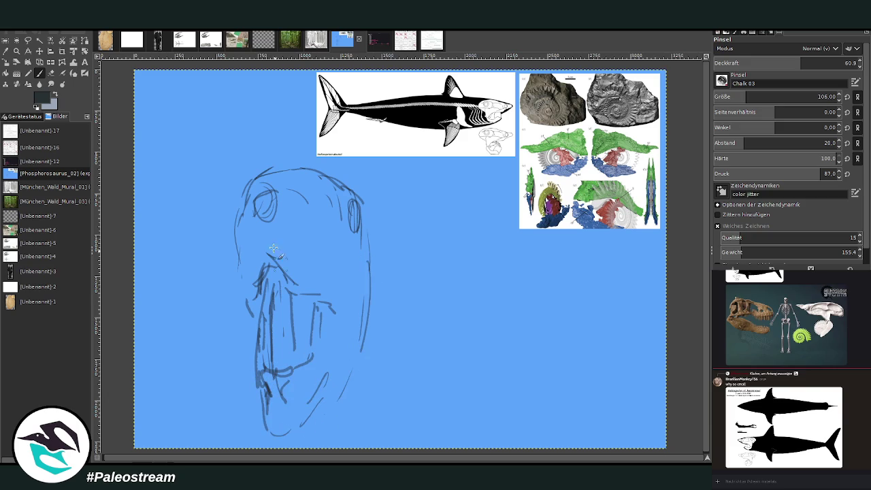
Widen the head by redrawing its left side, right body outline and top contour.
{"action": "left_click_drag", "start_coordinate": [246, 317], "coordinate": [261, 400]}
{"action": "left_click_drag", "start_coordinate": [375, 265], "coordinate": [393, 293]}
{"action": "mouse_move", "coordinate": [376, 248]}
{"action": "left_mouse_down"}
{"action": "mouse_move", "coordinate": [403, 332]}
{"action": "mouse_move", "coordinate": [391, 386]}
{"action": "left_mouse_up"}
{"action": "left_click_drag", "start_coordinate": [406, 327], "coordinate": [351, 409]}
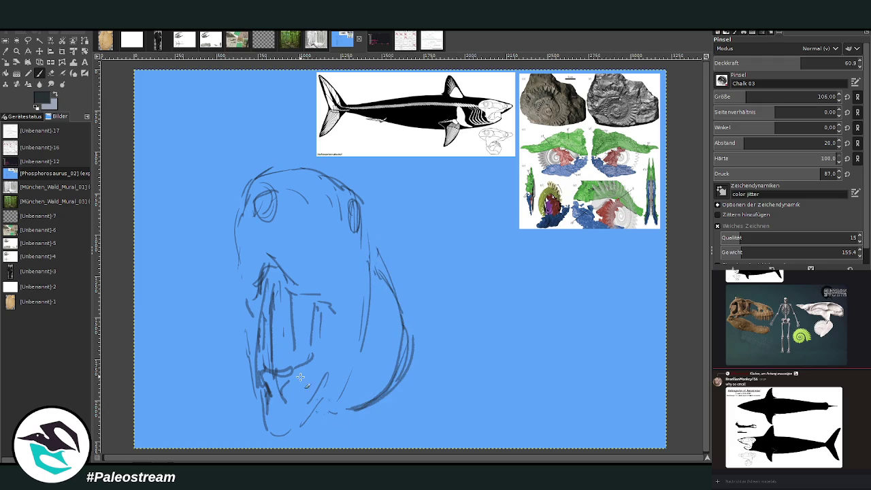
{"action": "mouse_move", "coordinate": [239, 292]}
{"action": "left_mouse_down"}
{"action": "mouse_move", "coordinate": [224, 344]}
{"action": "mouse_move", "coordinate": [244, 398]}
{"action": "left_mouse_up"}
{"action": "left_click_drag", "start_coordinate": [395, 289], "coordinate": [376, 216]}
{"action": "mouse_move", "coordinate": [337, 180]}
{"action": "left_mouse_down"}
{"action": "mouse_move", "coordinate": [262, 169]}
{"action": "mouse_move", "coordinate": [246, 207]}
{"action": "mouse_move", "coordinate": [290, 167]}
{"action": "mouse_move", "coordinate": [245, 215]}
{"action": "mouse_move", "coordinate": [243, 286]}
{"action": "left_mouse_up"}
Darken both eyes, reinforce the right contour, and erase the overly dark top-right stroke.
{"action": "mouse_move", "coordinate": [357, 201]}
{"action": "left_mouse_down"}
{"action": "mouse_move", "coordinate": [348, 228]}
{"action": "mouse_move", "coordinate": [359, 233]}
{"action": "left_mouse_up"}
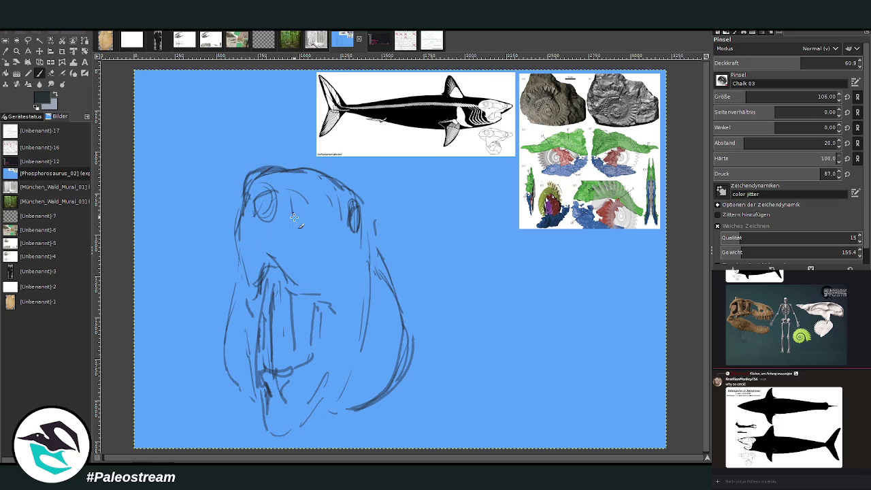
{"action": "left_click_drag", "start_coordinate": [284, 204], "coordinate": [280, 233]}
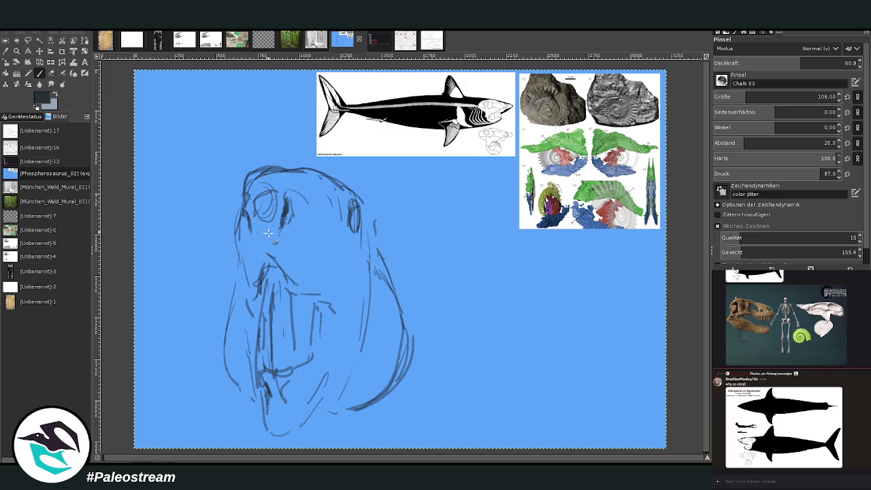
{"action": "left_click_drag", "start_coordinate": [292, 196], "coordinate": [300, 227]}
{"action": "left_click_drag", "start_coordinate": [411, 340], "coordinate": [389, 267]}
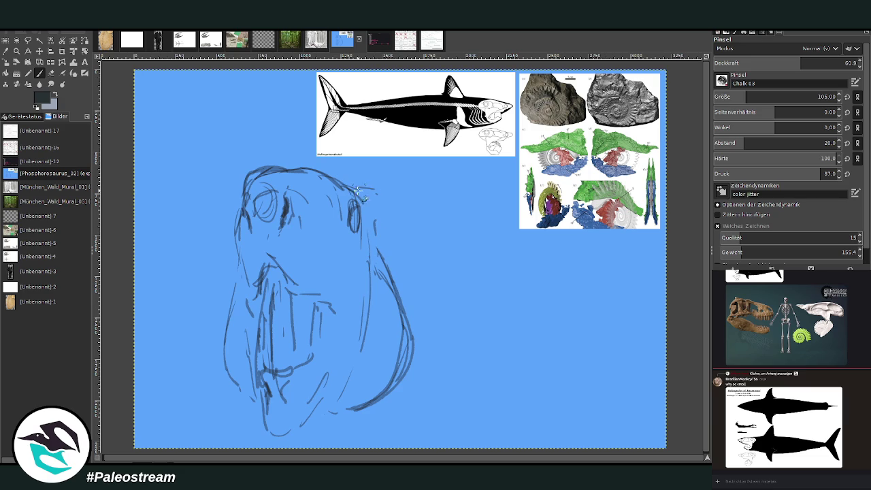
{"action": "left_click_drag", "start_coordinate": [354, 187], "coordinate": [402, 212]}
{"action": "mouse_move", "coordinate": [354, 189]}
{"action": "left_mouse_down"}
{"action": "mouse_move", "coordinate": [401, 212]}
{"action": "mouse_move", "coordinate": [357, 184]}
{"action": "mouse_move", "coordinate": [389, 194]}
{"action": "left_mouse_up"}
{"action": "key", "text": "shift+e"}
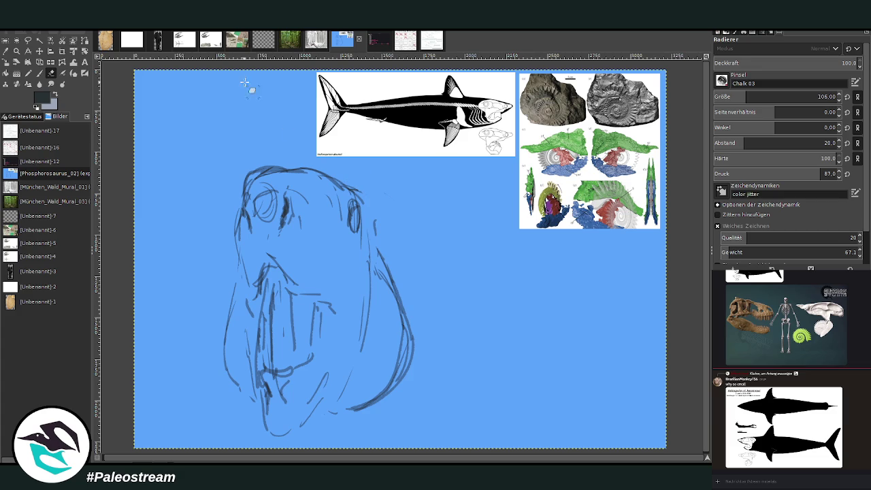
{"action": "key", "text": "p"}
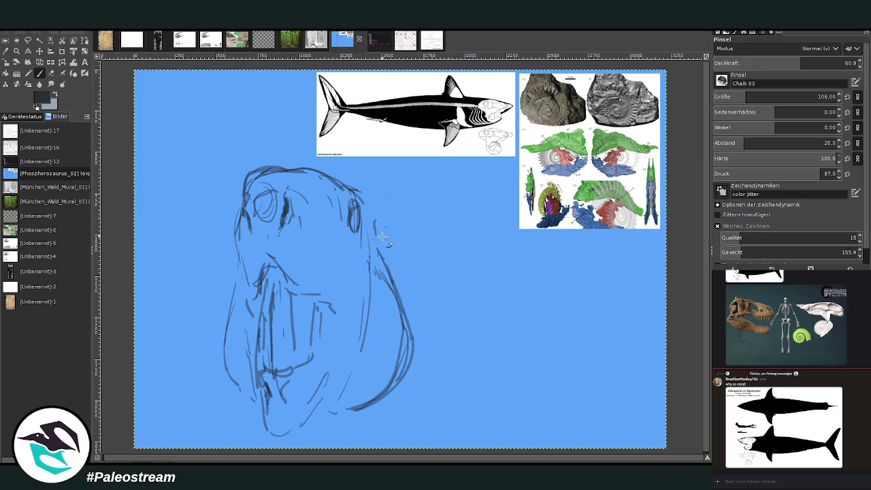
Draw the back curving down behind the head and hatch the long pectoral fins along the bottom.
{"action": "mouse_move", "coordinate": [376, 232]}
{"action": "left_mouse_down"}
{"action": "mouse_move", "coordinate": [399, 238]}
{"action": "mouse_move", "coordinate": [453, 292]}
{"action": "mouse_move", "coordinate": [391, 230]}
{"action": "left_mouse_up"}
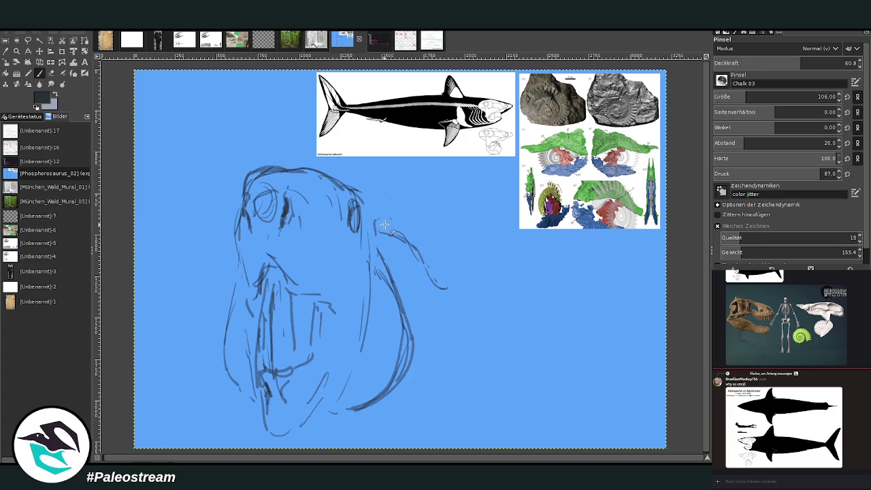
{"action": "mouse_move", "coordinate": [366, 198]}
{"action": "left_mouse_down"}
{"action": "mouse_move", "coordinate": [419, 229]}
{"action": "mouse_move", "coordinate": [444, 284]}
{"action": "mouse_move", "coordinate": [439, 364]}
{"action": "mouse_move", "coordinate": [380, 405]}
{"action": "left_mouse_up"}
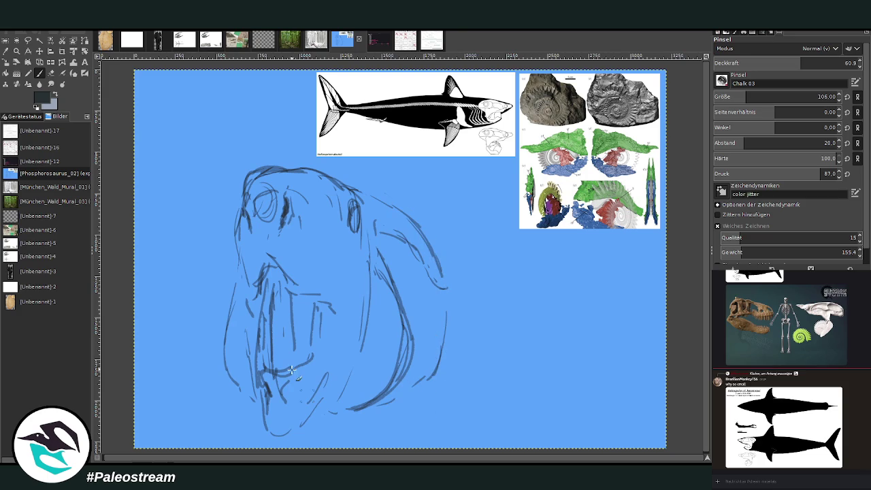
{"action": "left_click_drag", "start_coordinate": [244, 398], "coordinate": [185, 410]}
{"action": "mouse_move", "coordinate": [393, 403]}
{"action": "left_mouse_down"}
{"action": "mouse_move", "coordinate": [462, 446]}
{"action": "mouse_move", "coordinate": [510, 440]}
{"action": "left_mouse_up"}
{"action": "mouse_move", "coordinate": [436, 421]}
{"action": "left_mouse_down"}
{"action": "mouse_move", "coordinate": [603, 449]}
{"action": "mouse_move", "coordinate": [547, 437]}
{"action": "left_mouse_up"}
{"action": "left_click_drag", "start_coordinate": [410, 406], "coordinate": [597, 449]}
{"action": "left_click_drag", "start_coordinate": [462, 415], "coordinate": [600, 444]}
{"action": "left_click_drag", "start_coordinate": [416, 391], "coordinate": [473, 415]}
{"action": "mouse_move", "coordinate": [238, 404]}
{"action": "left_mouse_down"}
{"action": "mouse_move", "coordinate": [135, 426]}
{"action": "mouse_move", "coordinate": [190, 412]}
{"action": "left_mouse_up"}
Sketch the hooked, spiked fin on the right side of the body.
{"action": "mouse_move", "coordinate": [435, 252]}
{"action": "left_mouse_down"}
{"action": "mouse_move", "coordinate": [447, 280]}
{"action": "mouse_move", "coordinate": [483, 293]}
{"action": "mouse_move", "coordinate": [453, 299]}
{"action": "mouse_move", "coordinate": [435, 373]}
{"action": "left_mouse_up"}
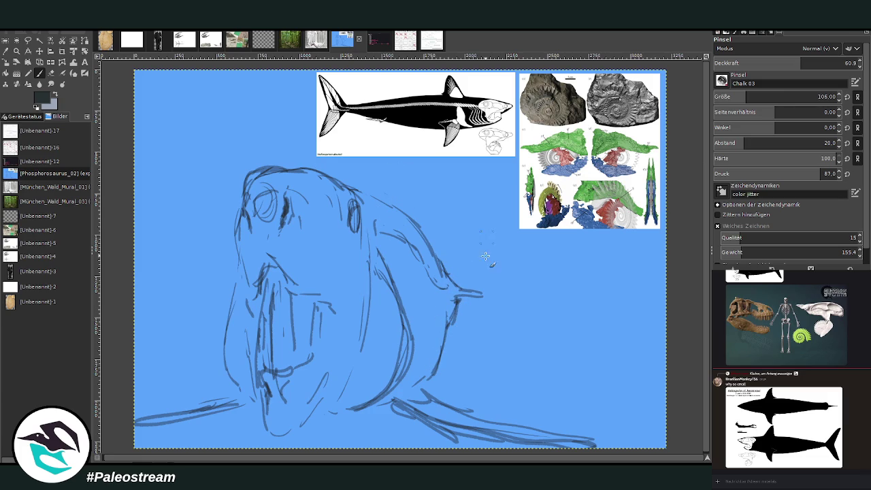
{"action": "left_click_drag", "start_coordinate": [468, 290], "coordinate": [467, 351]}
{"action": "left_click_drag", "start_coordinate": [468, 296], "coordinate": [469, 357]}
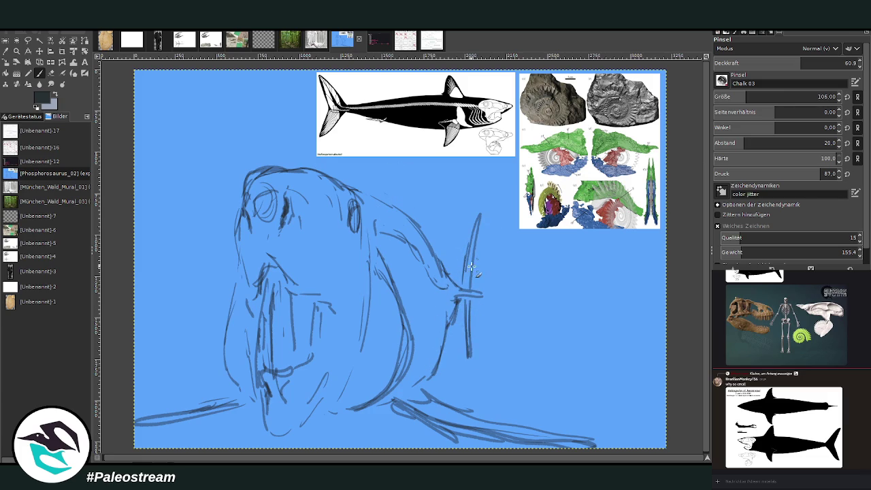
{"action": "mouse_move", "coordinate": [481, 215]}
{"action": "left_mouse_down"}
{"action": "mouse_move", "coordinate": [463, 280]}
{"action": "mouse_move", "coordinate": [401, 207]}
{"action": "left_mouse_up"}
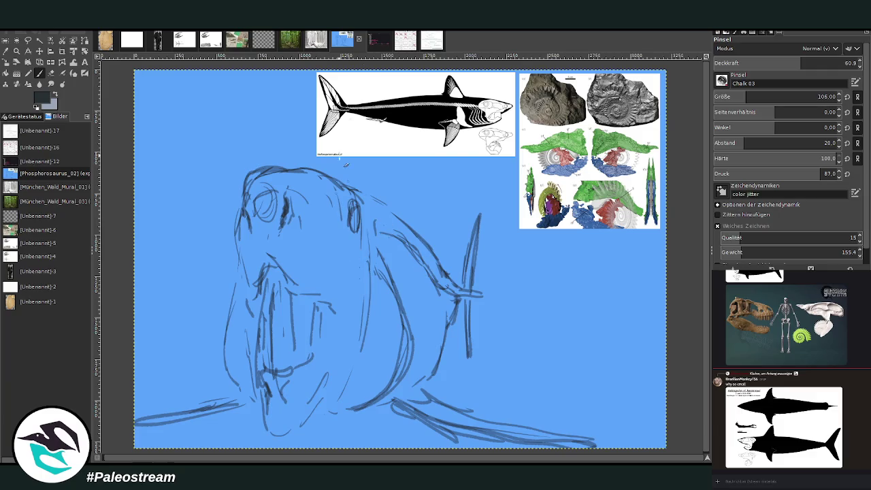
Draw the dorsal fin above the body.
{"action": "mouse_move", "coordinate": [387, 203]}
{"action": "left_mouse_down"}
{"action": "mouse_move", "coordinate": [394, 164]}
{"action": "mouse_move", "coordinate": [388, 199]}
{"action": "left_mouse_up"}
{"action": "left_click_drag", "start_coordinate": [410, 158], "coordinate": [407, 223]}
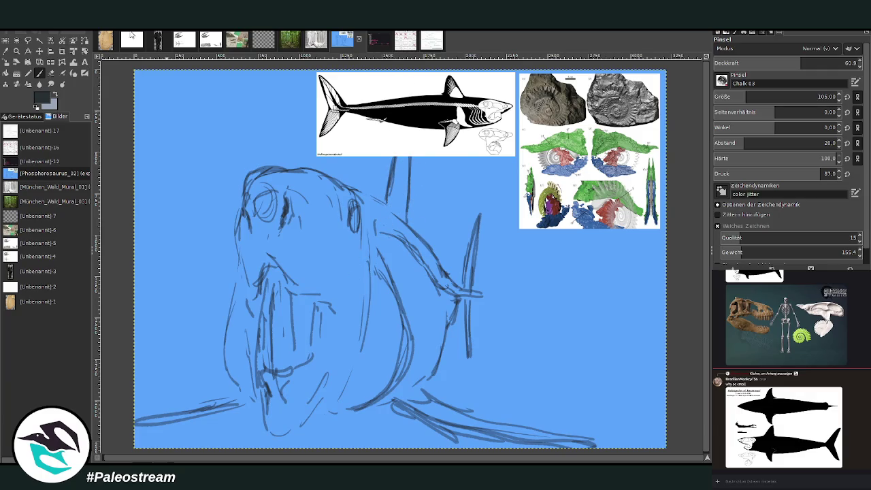
{"action": "left_click", "coordinate": [51, 73]}
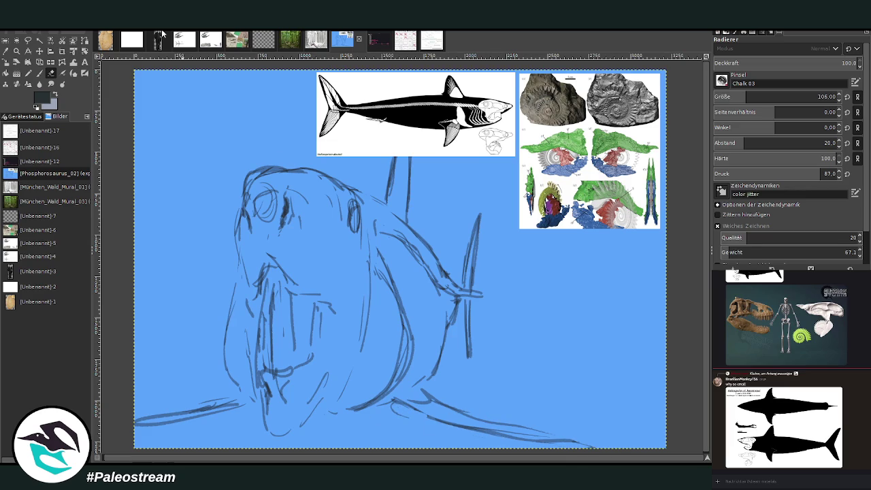
{"action": "left_click", "coordinate": [39, 73]}
Strengthen the belly and tail lines, extend the tail tip right, and clean up the tail.
{"action": "mouse_move", "coordinate": [417, 381]}
{"action": "left_mouse_down"}
{"action": "mouse_move", "coordinate": [407, 420]}
{"action": "mouse_move", "coordinate": [540, 449]}
{"action": "left_mouse_up"}
{"action": "left_click_drag", "start_coordinate": [469, 427], "coordinate": [578, 446]}
{"action": "left_click_drag", "start_coordinate": [501, 436], "coordinate": [602, 447]}
{"action": "mouse_move", "coordinate": [456, 408]}
{"action": "left_mouse_down"}
{"action": "mouse_move", "coordinate": [561, 442]}
{"action": "mouse_move", "coordinate": [609, 447]}
{"action": "left_mouse_up"}
{"action": "left_click_drag", "start_coordinate": [419, 418], "coordinate": [495, 441]}
{"action": "mouse_move", "coordinate": [392, 408]}
{"action": "left_mouse_down"}
{"action": "mouse_move", "coordinate": [517, 445]}
{"action": "mouse_move", "coordinate": [456, 424]}
{"action": "mouse_move", "coordinate": [544, 443]}
{"action": "mouse_move", "coordinate": [469, 435]}
{"action": "left_mouse_up"}
{"action": "left_click", "coordinate": [51, 72]}
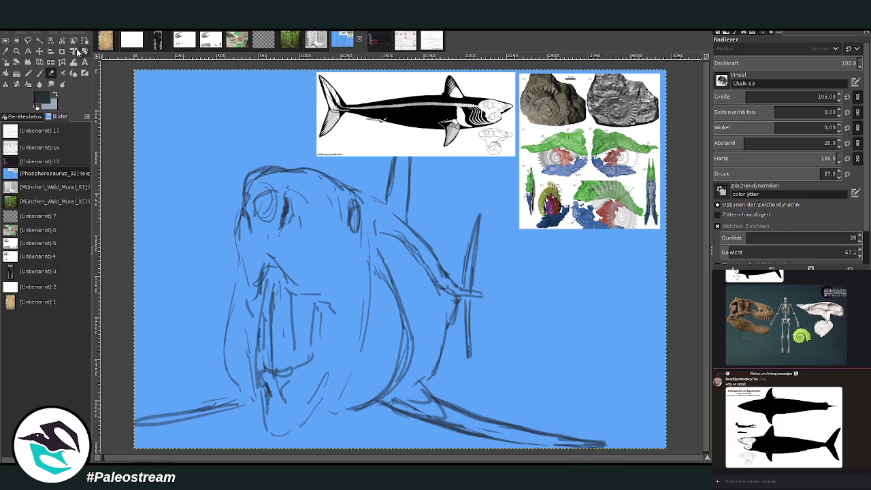
{"action": "left_click", "coordinate": [39, 72]}
Redraw the lower-left belly line and the lines around the lower jaw and chin.
{"action": "mouse_move", "coordinate": [240, 397]}
{"action": "left_mouse_down"}
{"action": "mouse_move", "coordinate": [174, 413]}
{"action": "mouse_move", "coordinate": [249, 401]}
{"action": "mouse_move", "coordinate": [296, 440]}
{"action": "mouse_move", "coordinate": [332, 368]}
{"action": "left_mouse_up"}
{"action": "mouse_move", "coordinate": [333, 398]}
{"action": "left_mouse_down"}
{"action": "mouse_move", "coordinate": [317, 413]}
{"action": "mouse_move", "coordinate": [338, 403]}
{"action": "left_mouse_up"}
{"action": "left_click_drag", "start_coordinate": [370, 310], "coordinate": [343, 396]}
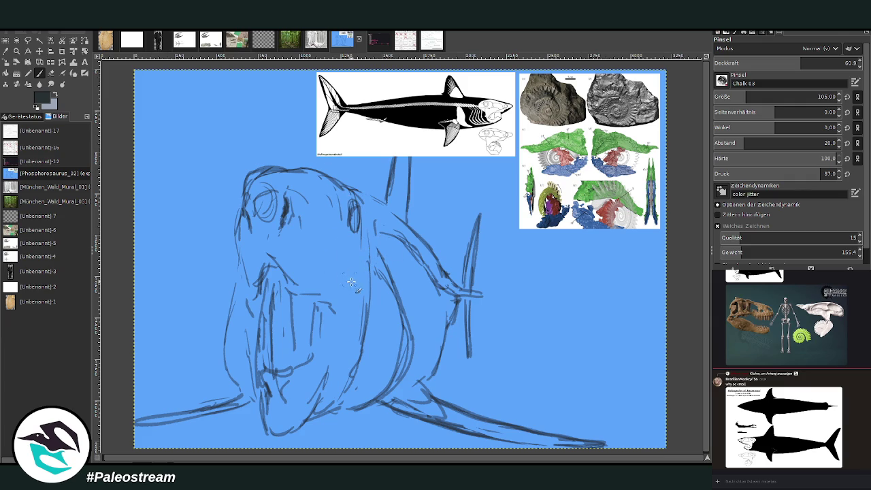
{"action": "left_click_drag", "start_coordinate": [364, 299], "coordinate": [354, 387]}
{"action": "left_click_drag", "start_coordinate": [347, 320], "coordinate": [342, 359]}
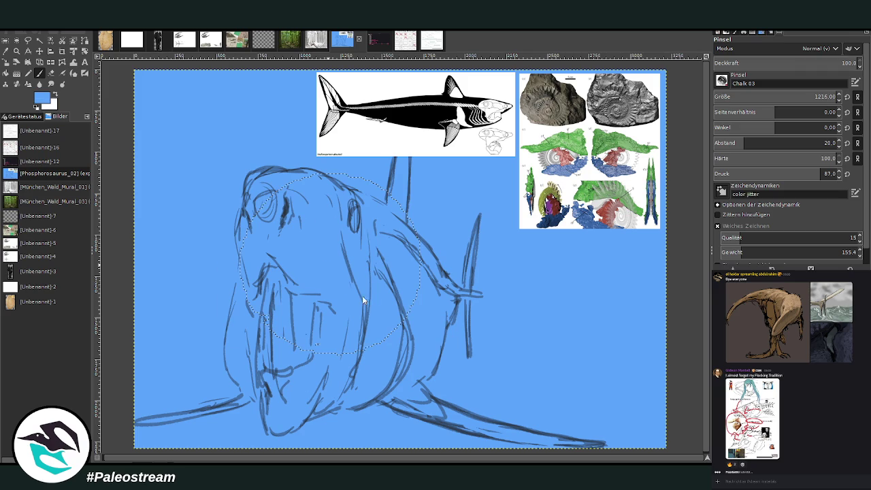
Paste the copied colour-coded skull diagram as a new layer at the canvas's top-left.
{"action": "key", "text": "ctrl+v"}
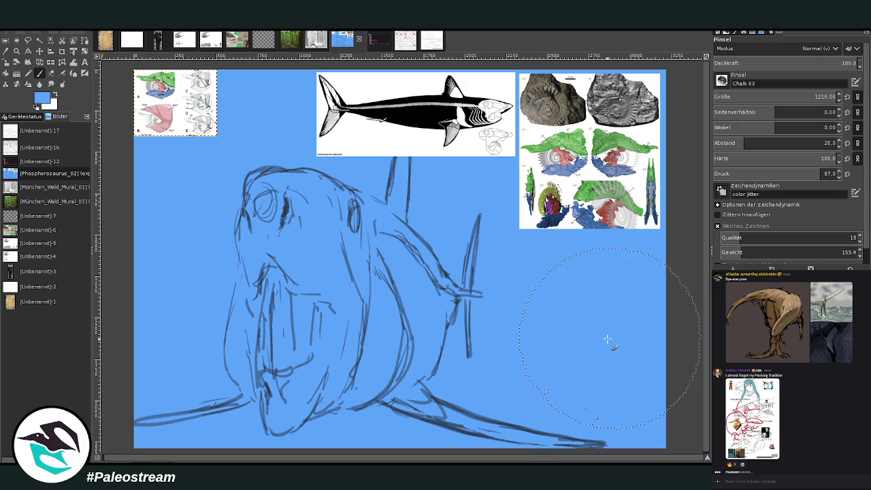
Paste the skull-diagram image into the Discord chat and send it.
{"action": "right_click", "coordinate": [783, 482]}
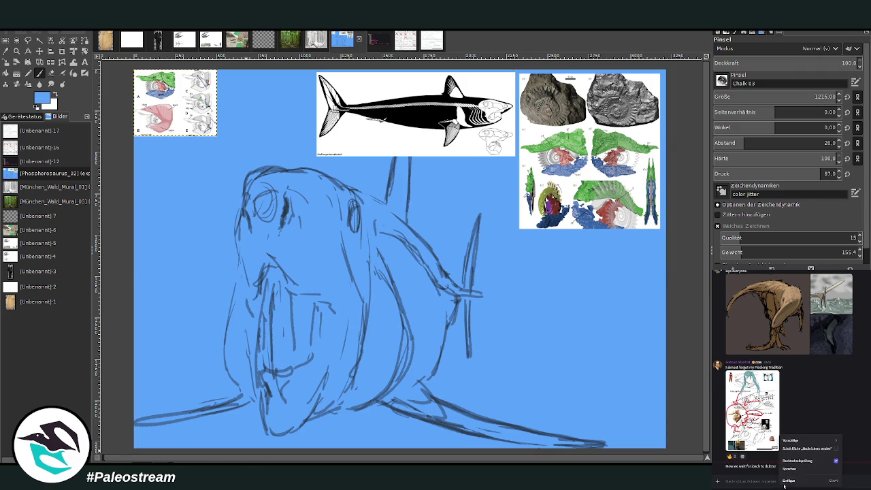
{"action": "left_click", "coordinate": [792, 472]}
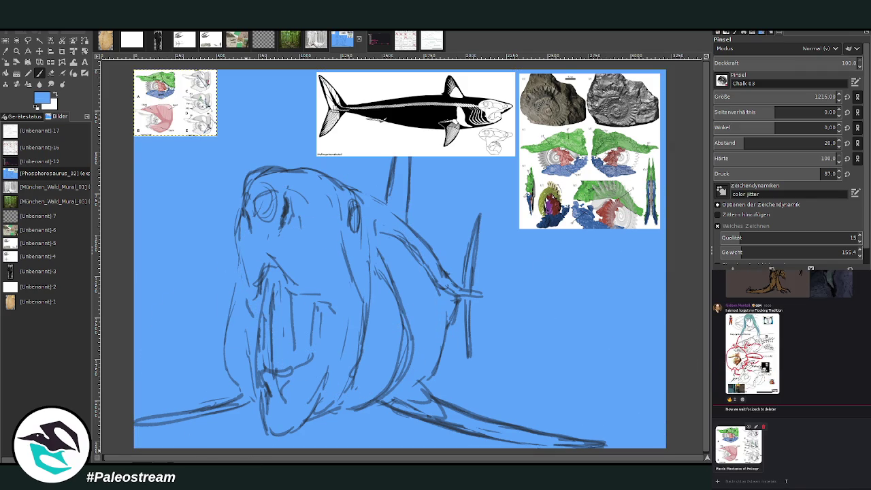
{"action": "key", "text": "Return"}
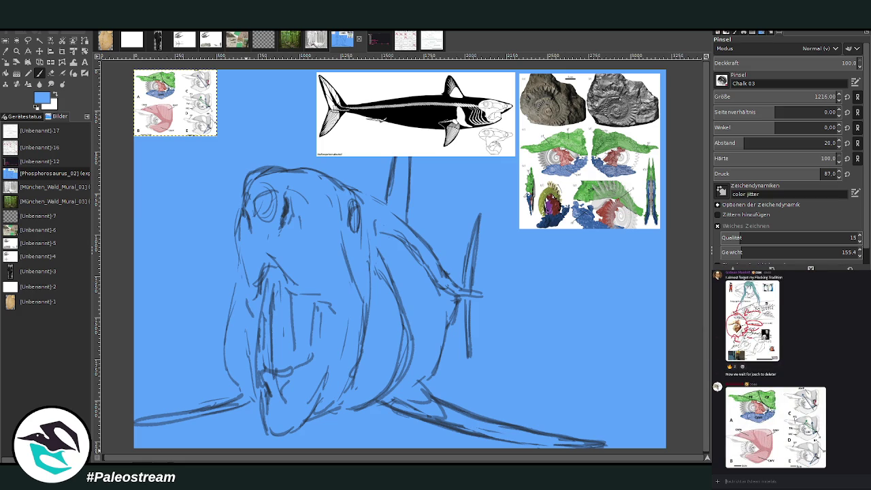
Move the skull-diagram reference layer down beside the shark's head.
{"action": "left_click", "coordinate": [39, 51]}
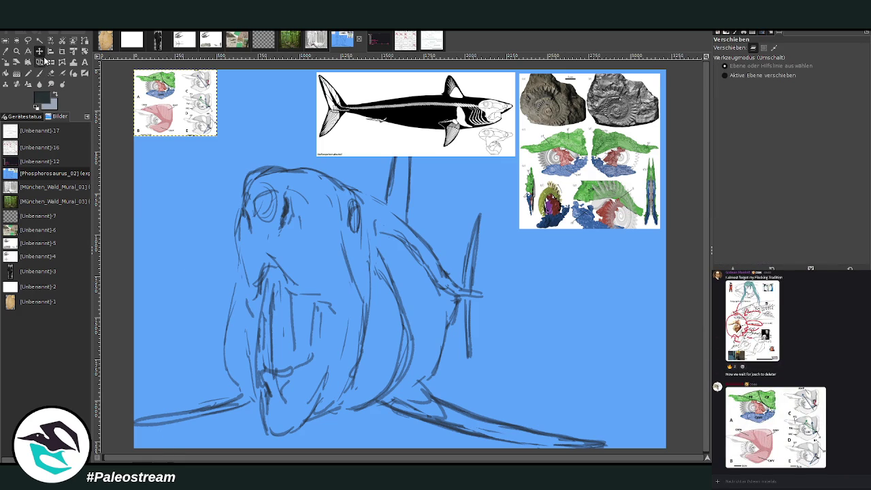
{"action": "left_click_drag", "start_coordinate": [185, 117], "coordinate": [196, 243]}
{"action": "left_click", "coordinate": [17, 51]}
On the sketch layer, draw zigzag strokes across the jaw and shade the inside of the mouth dark.
{"action": "key", "text": "p"}
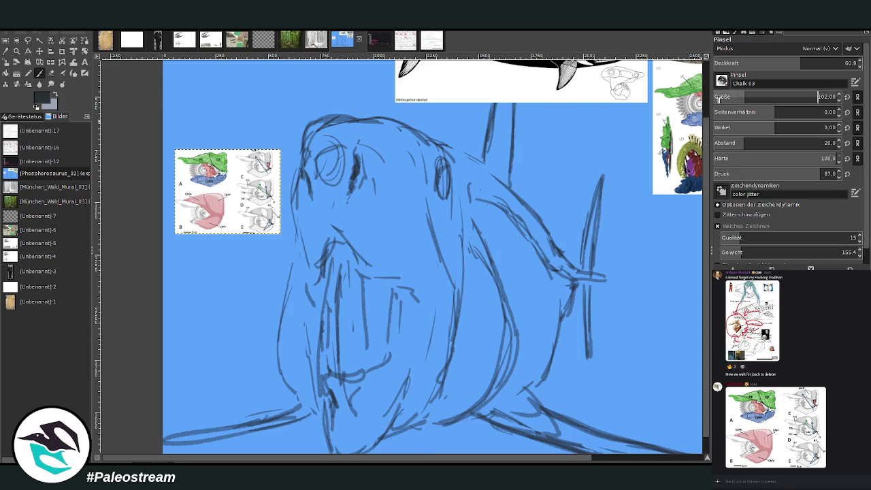
{"action": "key", "text": "Page_Down"}
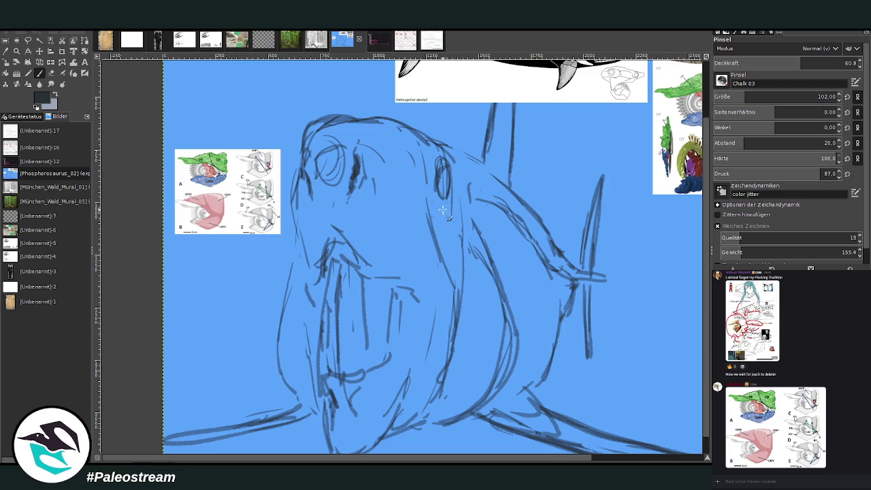
{"action": "mouse_move", "coordinate": [413, 275]}
{"action": "left_mouse_down"}
{"action": "mouse_move", "coordinate": [344, 226]}
{"action": "mouse_move", "coordinate": [316, 236]}
{"action": "left_mouse_up"}
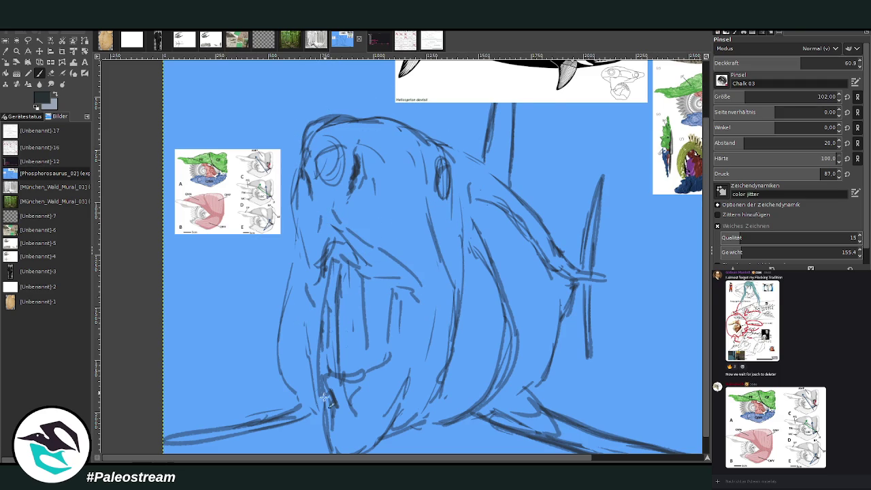
{"action": "scroll", "coordinate": [333, 361], "scroll_direction": "right", "scroll_amount": 3}
{"action": "scroll", "coordinate": [334, 361], "scroll_direction": "right", "scroll_amount": 3}
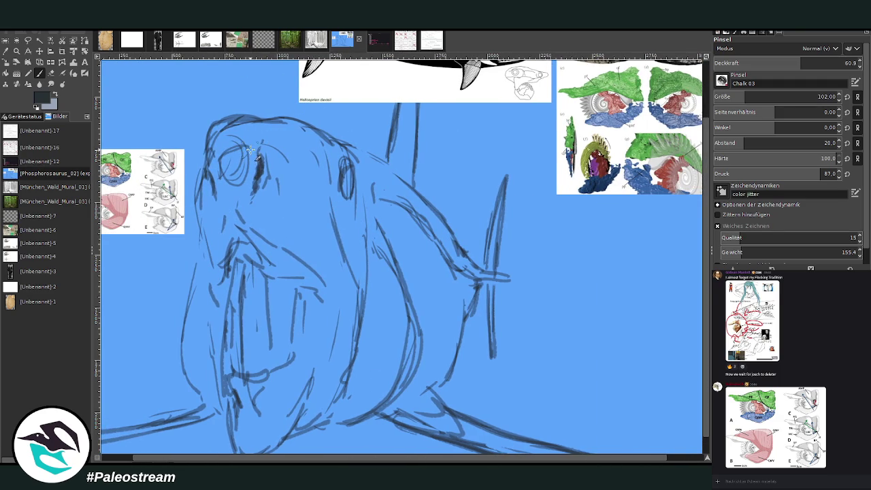
{"action": "scroll", "coordinate": [275, 297], "scroll_direction": "left", "scroll_amount": 1}
{"action": "left_click_drag", "start_coordinate": [355, 306], "coordinate": [347, 350]}
{"action": "left_click_drag", "start_coordinate": [338, 278], "coordinate": [342, 344]}
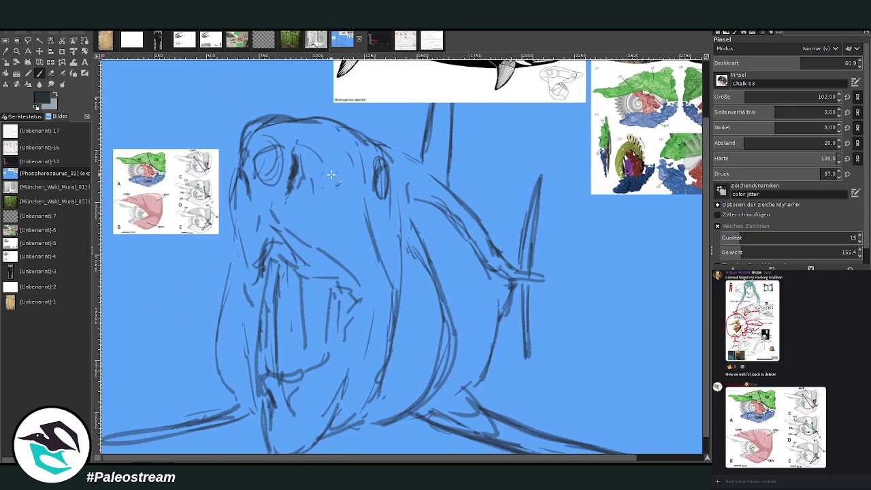
{"action": "left_click_drag", "start_coordinate": [318, 288], "coordinate": [306, 304]}
{"action": "mouse_move", "coordinate": [308, 272]}
{"action": "left_mouse_down"}
{"action": "mouse_move", "coordinate": [313, 325]}
{"action": "mouse_move", "coordinate": [310, 314]}
{"action": "left_mouse_up"}
Set the brush to opacity 82.6 and size 74, then draw the chin curve below the mouth.
{"action": "left_click_drag", "start_coordinate": [800, 62], "coordinate": [835, 63]}
{"action": "left_click_drag", "start_coordinate": [831, 96], "coordinate": [821, 96]}
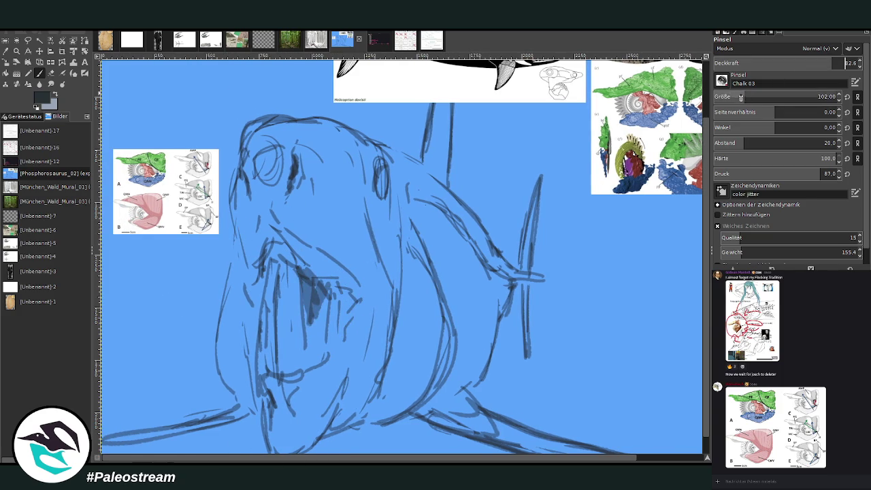
{"action": "mouse_move", "coordinate": [272, 355]}
{"action": "left_mouse_down"}
{"action": "mouse_move", "coordinate": [265, 347]}
{"action": "mouse_move", "coordinate": [270, 306]}
{"action": "mouse_move", "coordinate": [278, 370]}
{"action": "left_mouse_up"}
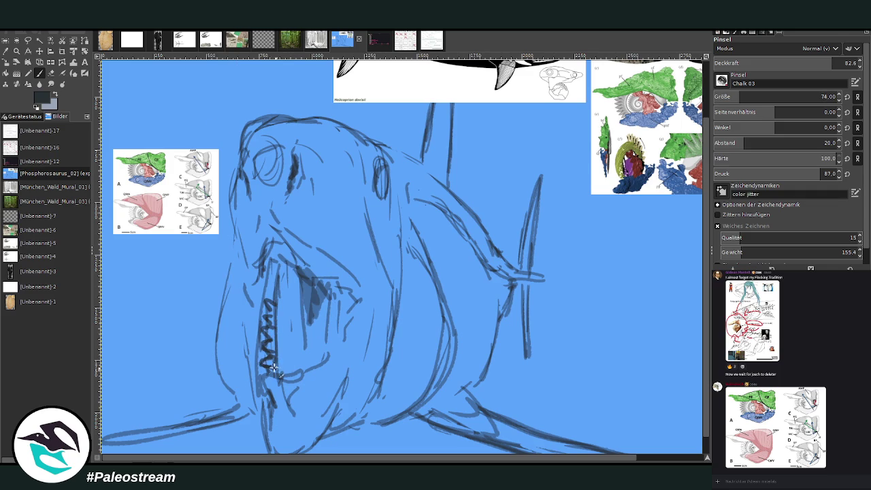
Undo the zigzag teeth, redraw hooked teeth up the left jaw, and darken the mouth interior.
{"action": "key", "text": "ctrl+z"}
{"action": "key", "text": "ctrl+z"}
{"action": "key", "text": "ctrl+z"}
{"action": "key", "text": "ctrl+z"}
{"action": "key", "text": "ctrl+z"}
{"action": "left_click_drag", "start_coordinate": [267, 362], "coordinate": [275, 373]}
{"action": "mouse_move", "coordinate": [269, 330]}
{"action": "left_mouse_down"}
{"action": "mouse_move", "coordinate": [279, 268]}
{"action": "mouse_move", "coordinate": [293, 293]}
{"action": "left_mouse_up"}
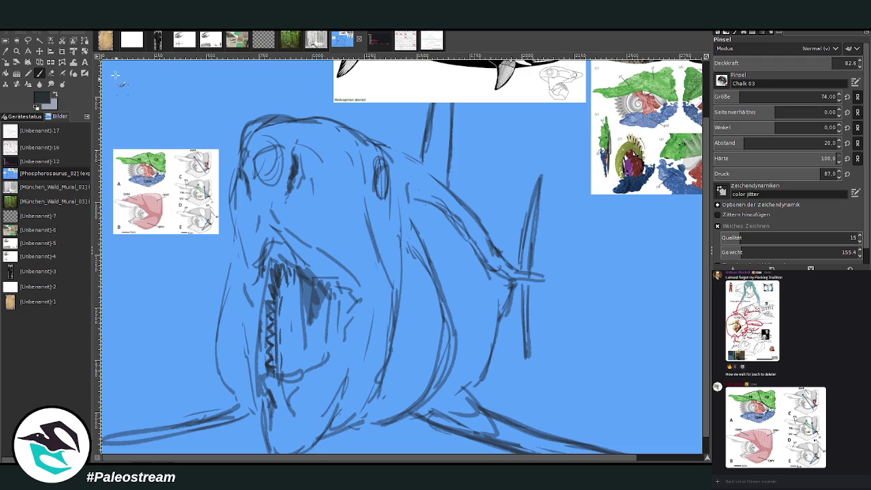
{"action": "mouse_move", "coordinate": [285, 361]}
{"action": "left_mouse_down"}
{"action": "mouse_move", "coordinate": [300, 291]}
{"action": "mouse_move", "coordinate": [311, 341]}
{"action": "mouse_move", "coordinate": [300, 296]}
{"action": "mouse_move", "coordinate": [310, 286]}
{"action": "mouse_move", "coordinate": [318, 332]}
{"action": "left_mouse_up"}
{"action": "mouse_move", "coordinate": [266, 261]}
{"action": "left_mouse_down"}
{"action": "mouse_move", "coordinate": [289, 269]}
{"action": "mouse_move", "coordinate": [306, 307]}
{"action": "mouse_move", "coordinate": [320, 269]}
{"action": "mouse_move", "coordinate": [272, 253]}
{"action": "left_mouse_up"}
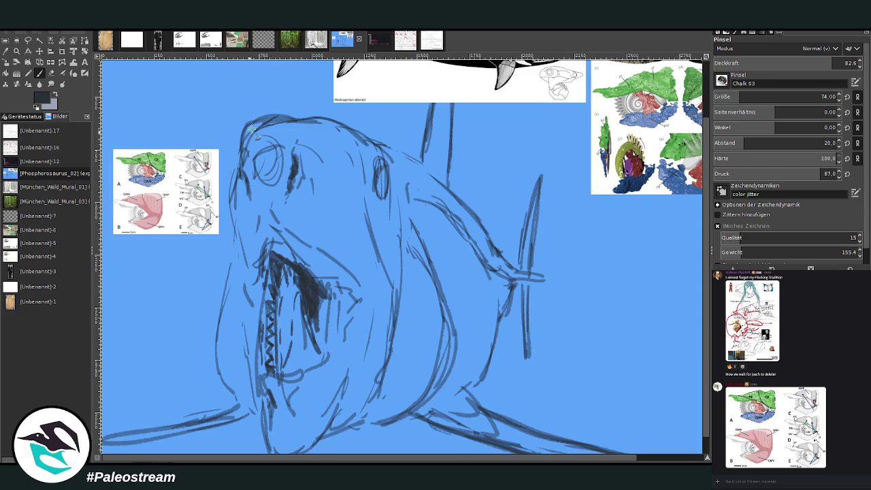
Darken the head's left outline, the right side of the mouth, and fill in the eye.
{"action": "mouse_move", "coordinate": [241, 154]}
{"action": "left_mouse_down"}
{"action": "mouse_move", "coordinate": [275, 118]}
{"action": "mouse_move", "coordinate": [235, 183]}
{"action": "mouse_move", "coordinate": [233, 216]}
{"action": "mouse_move", "coordinate": [248, 262]}
{"action": "left_mouse_up"}
{"action": "left_click_drag", "start_coordinate": [242, 227], "coordinate": [250, 294]}
{"action": "mouse_move", "coordinate": [329, 257]}
{"action": "left_mouse_down"}
{"action": "mouse_move", "coordinate": [358, 309]}
{"action": "mouse_move", "coordinate": [347, 311]}
{"action": "left_mouse_up"}
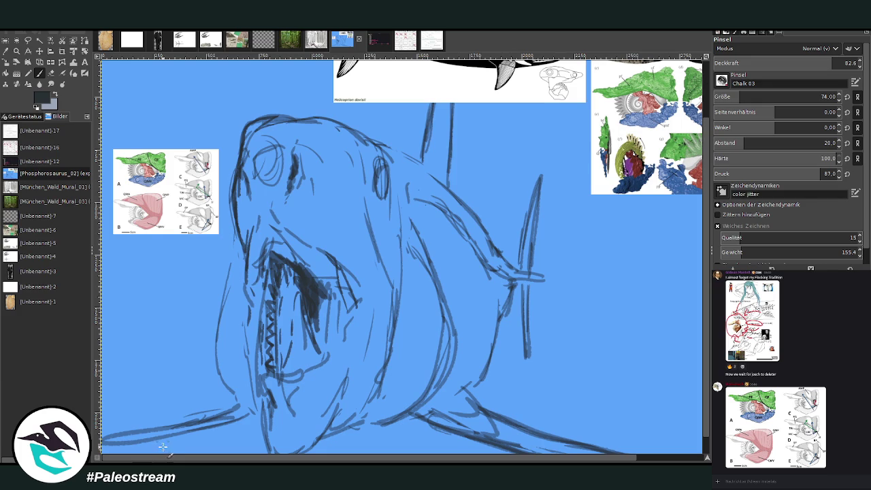
{"action": "mouse_move", "coordinate": [385, 185]}
{"action": "left_mouse_down"}
{"action": "mouse_move", "coordinate": [380, 167]}
{"action": "mouse_move", "coordinate": [378, 195]}
{"action": "mouse_move", "coordinate": [379, 174]}
{"action": "mouse_move", "coordinate": [385, 192]}
{"action": "left_mouse_up"}
{"action": "left_click_drag", "start_coordinate": [381, 160], "coordinate": [383, 178]}
{"action": "left_click_drag", "start_coordinate": [381, 166], "coordinate": [379, 184]}
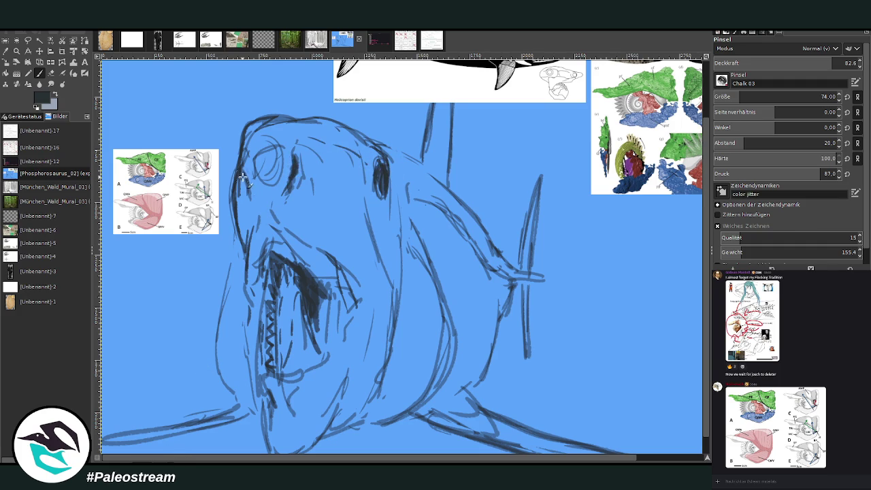
{"action": "left_click_drag", "start_coordinate": [242, 155], "coordinate": [246, 209]}
{"action": "left_click_drag", "start_coordinate": [242, 265], "coordinate": [238, 297]}
Add eye shading and the back contour, redefine the tail fins, and erase stray fin strokes.
{"action": "left_click_drag", "start_coordinate": [354, 460], "coordinate": [494, 461]}
{"action": "scroll", "coordinate": [701, 352], "scroll_direction": "up", "scroll_amount": 3}
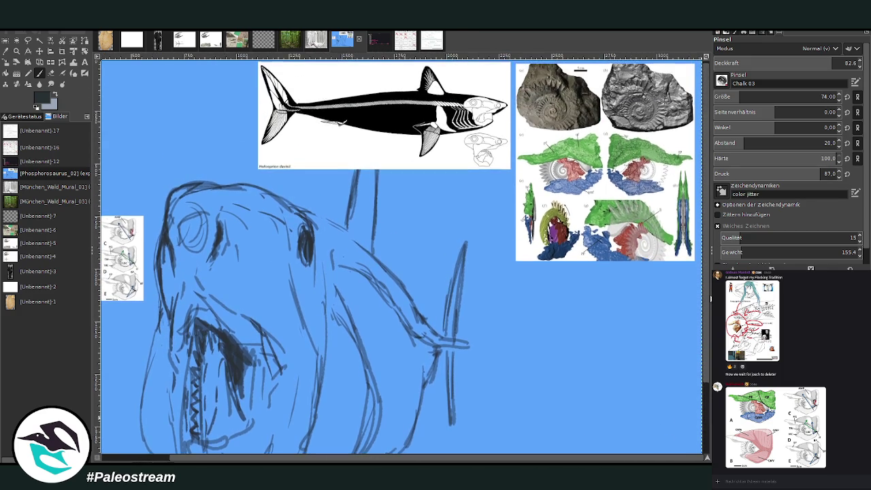
{"action": "mouse_move", "coordinate": [327, 269]}
{"action": "left_mouse_down"}
{"action": "mouse_move", "coordinate": [312, 316]}
{"action": "mouse_move", "coordinate": [314, 226]}
{"action": "mouse_move", "coordinate": [330, 293]}
{"action": "left_mouse_up"}
{"action": "mouse_move", "coordinate": [306, 206]}
{"action": "left_mouse_down"}
{"action": "mouse_move", "coordinate": [307, 223]}
{"action": "mouse_move", "coordinate": [343, 229]}
{"action": "mouse_move", "coordinate": [370, 251]}
{"action": "mouse_move", "coordinate": [432, 333]}
{"action": "mouse_move", "coordinate": [465, 346]}
{"action": "mouse_move", "coordinate": [435, 348]}
{"action": "mouse_move", "coordinate": [450, 400]}
{"action": "left_mouse_up"}
{"action": "left_click_drag", "start_coordinate": [453, 355], "coordinate": [451, 432]}
{"action": "left_click_drag", "start_coordinate": [450, 432], "coordinate": [446, 363]}
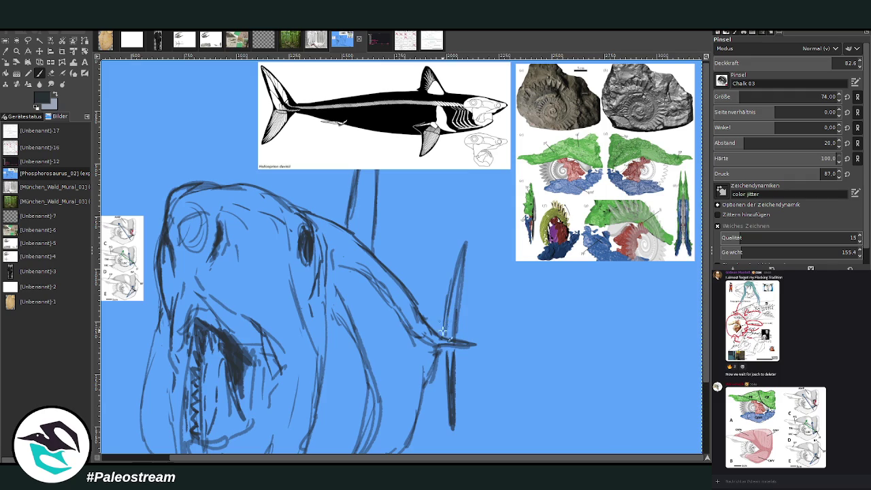
{"action": "left_click_drag", "start_coordinate": [465, 241], "coordinate": [456, 329]}
{"action": "key", "text": "shift+e"}
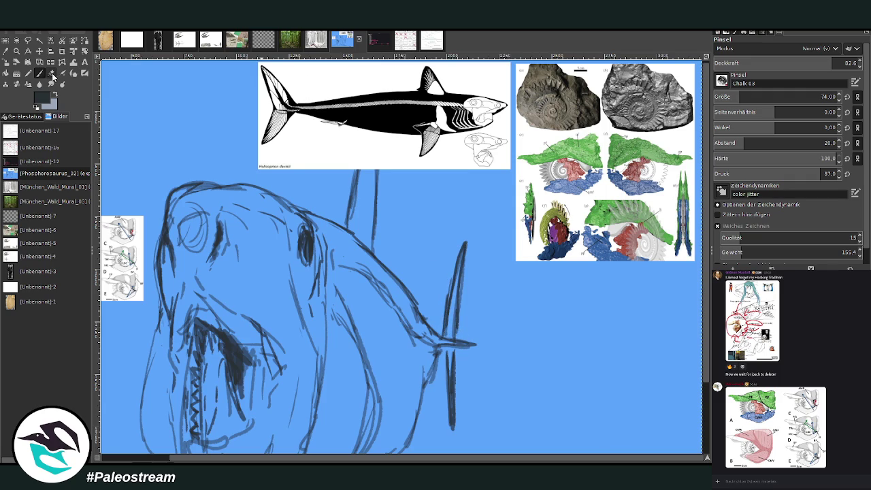
{"action": "left_click_drag", "start_coordinate": [443, 315], "coordinate": [453, 256]}
{"action": "left_click_drag", "start_coordinate": [452, 420], "coordinate": [451, 374]}
Show the whole image in the window, then zoom in around the canvas centre.
{"action": "key", "text": "minus"}
{"action": "key", "text": "minus"}
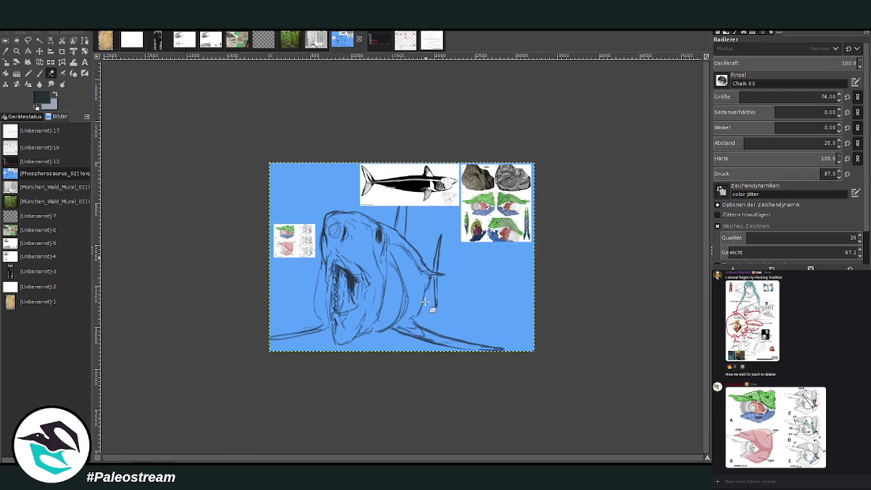
{"action": "key", "text": "z"}
{"action": "left_click", "coordinate": [396, 253]}
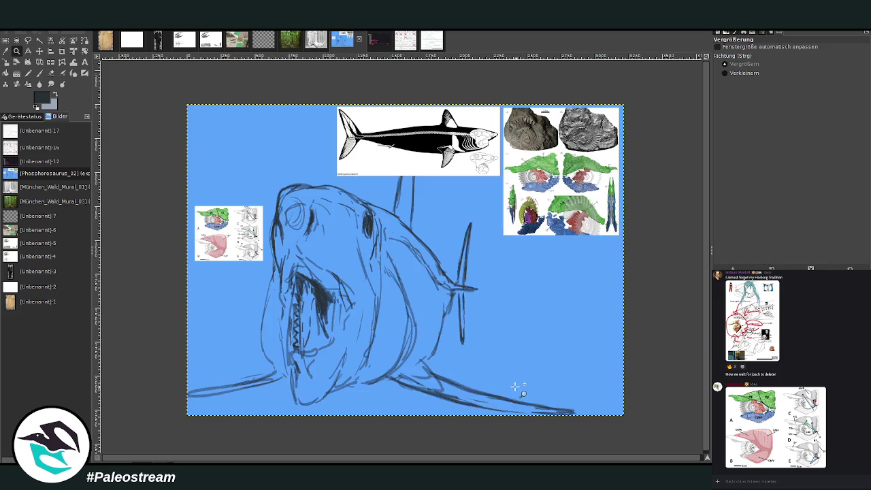
Try rotating the sketch layer, then cancel the rotation so it stays unrotated.
{"action": "left_click", "coordinate": [84, 53]}
{"action": "left_click_drag", "start_coordinate": [247, 202], "coordinate": [253, 143]}
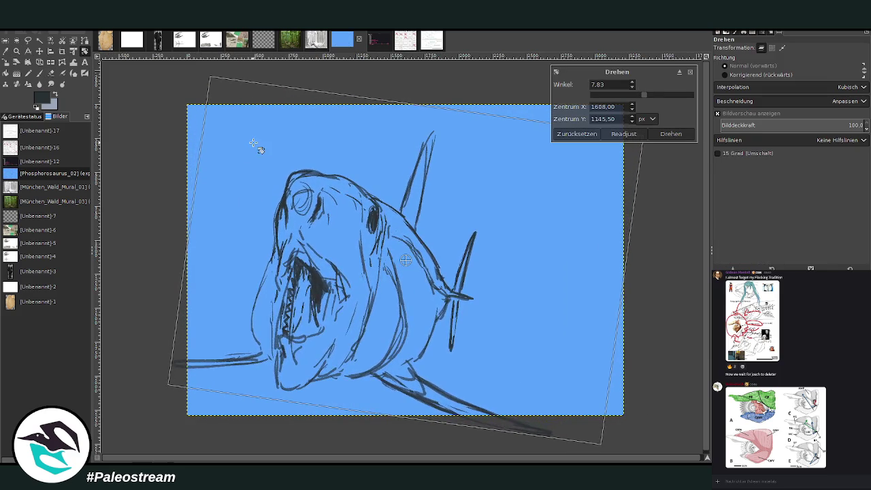
{"action": "left_click", "coordinate": [663, 133]}
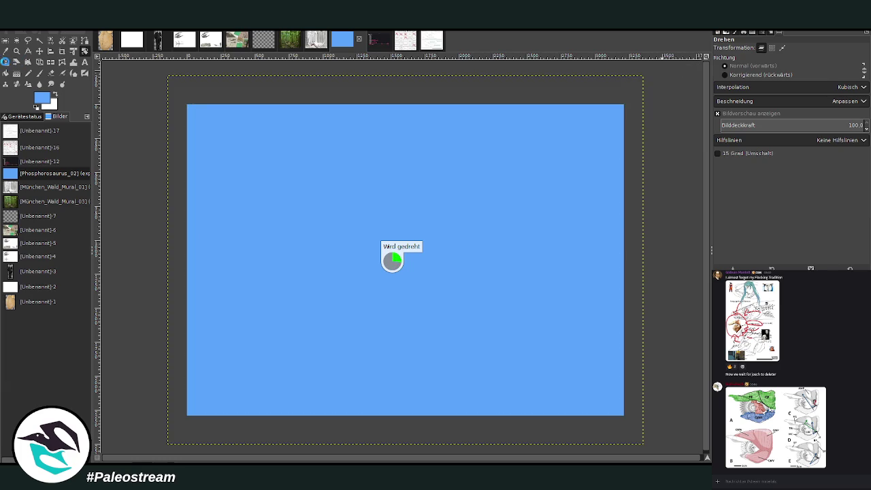
{"action": "left_click", "coordinate": [15, 61]}
{"action": "key", "text": "shift+r"}
{"action": "left_click", "coordinate": [266, 180]}
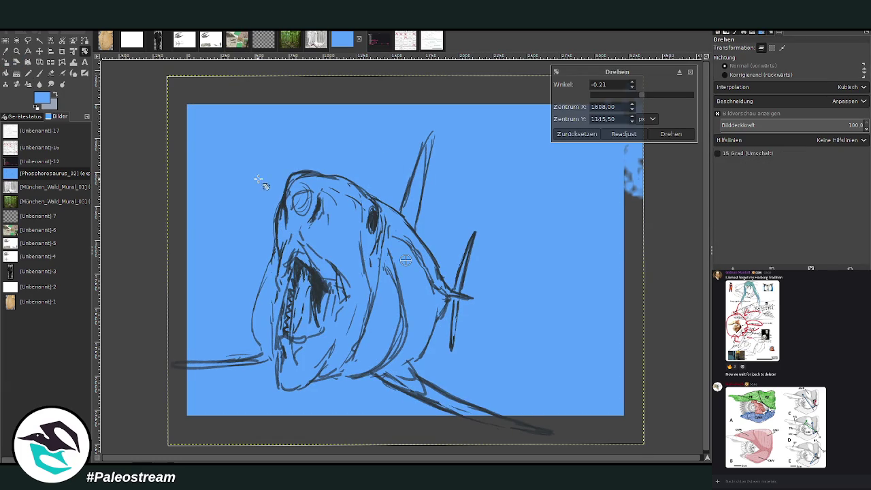
{"action": "left_click_drag", "start_coordinate": [266, 180], "coordinate": [241, 168]}
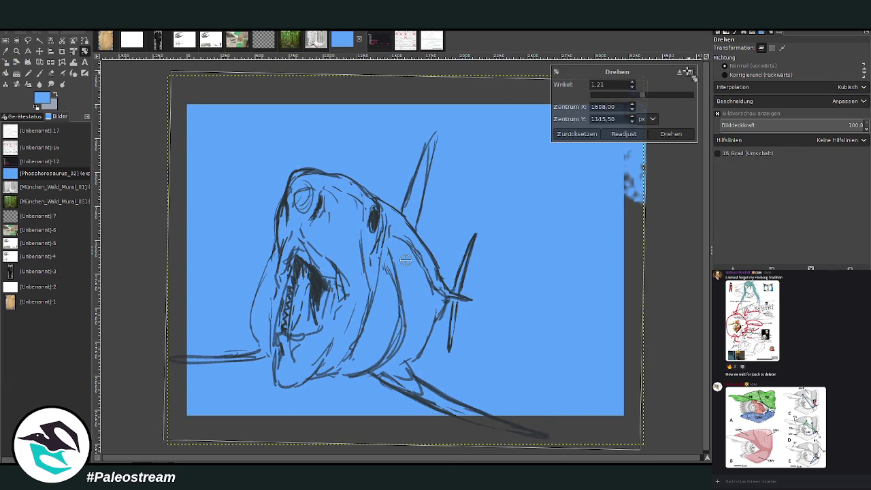
{"action": "left_click", "coordinate": [689, 73]}
Scale the sketch layer up to 4050 px wide, then zoom in on the shark.
{"action": "key", "text": "shift+s"}
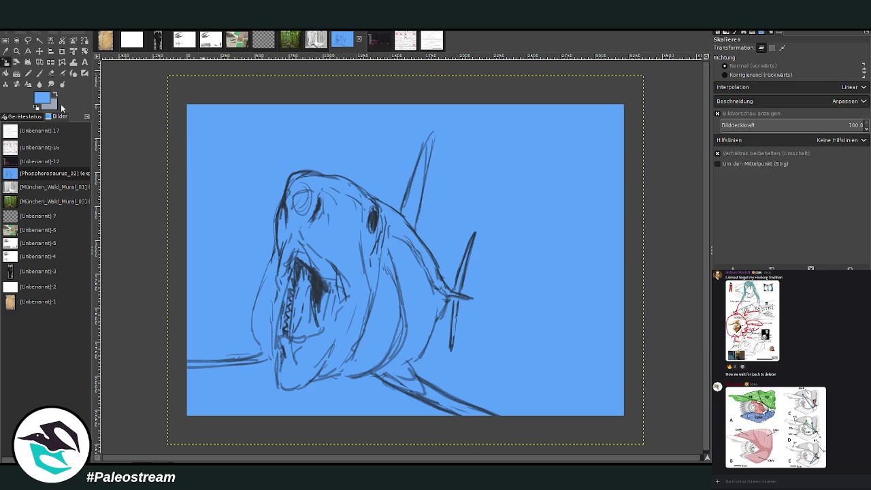
{"action": "mouse_move", "coordinate": [286, 254]}
{"action": "left_mouse_down"}
{"action": "mouse_move", "coordinate": [450, 333]}
{"action": "mouse_move", "coordinate": [345, 130]}
{"action": "left_mouse_up"}
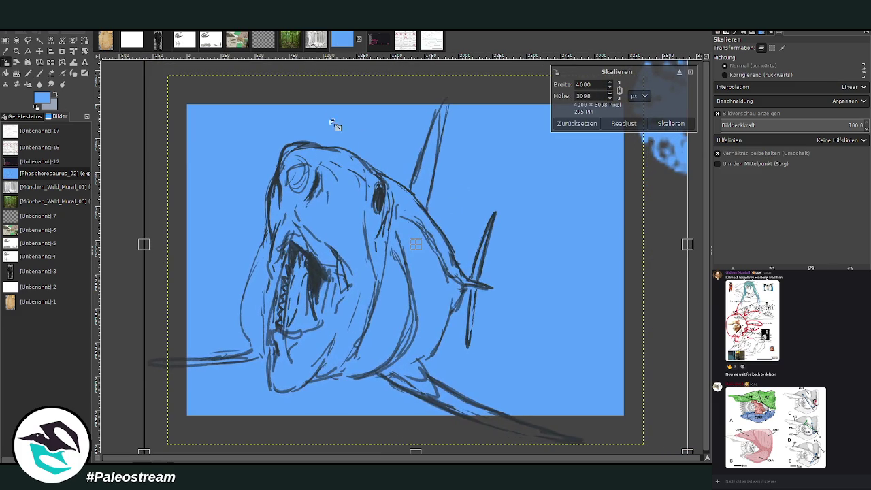
{"action": "left_click_drag", "start_coordinate": [241, 190], "coordinate": [233, 181]}
{"action": "left_click", "coordinate": [663, 125]}
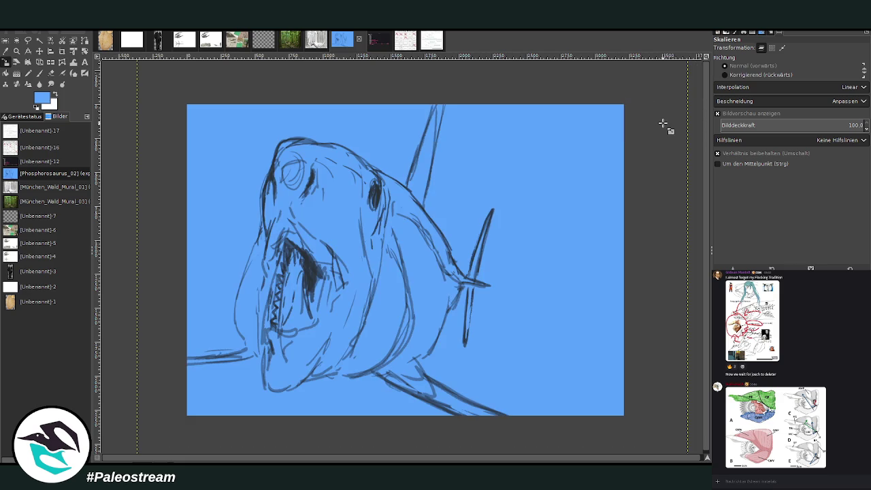
{"action": "left_click", "coordinate": [17, 51]}
{"action": "left_click_drag", "start_coordinate": [231, 97], "coordinate": [559, 439]}
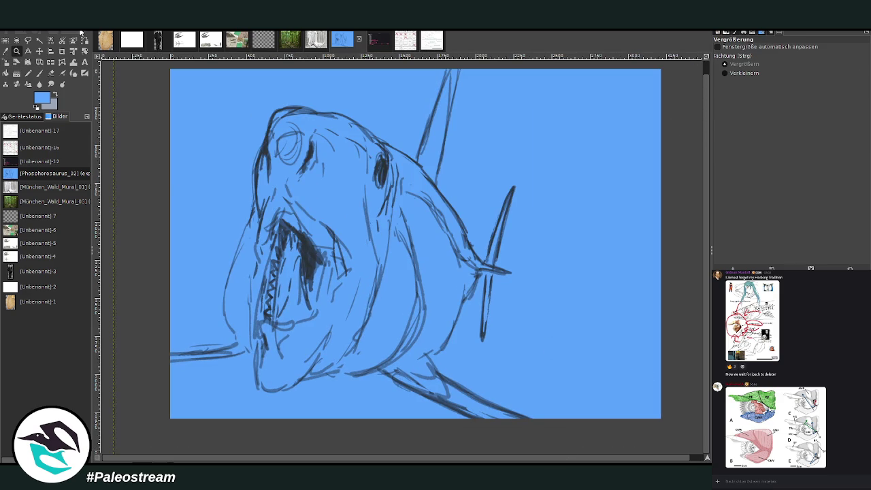
With a smaller, lower-opacity Paintbrush (then opacity 71), paint dark blue shading over the gill area.
{"action": "left_click", "coordinate": [39, 73]}
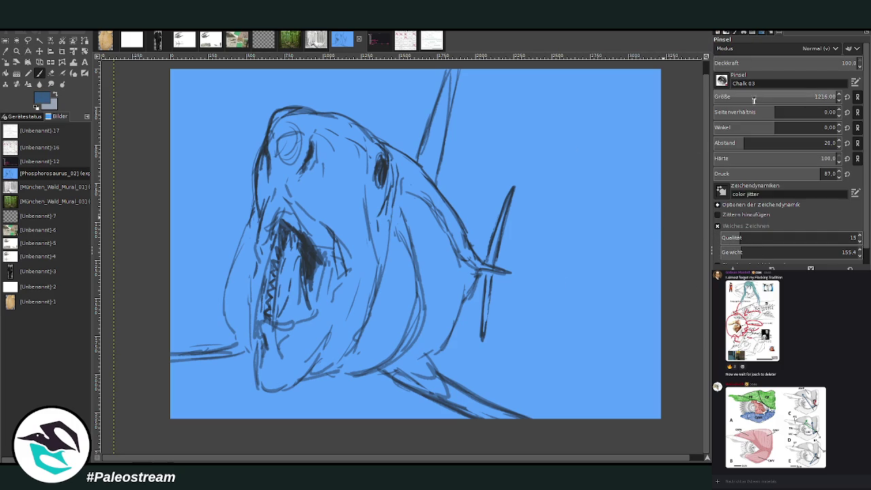
{"action": "left_click", "coordinate": [775, 99]}
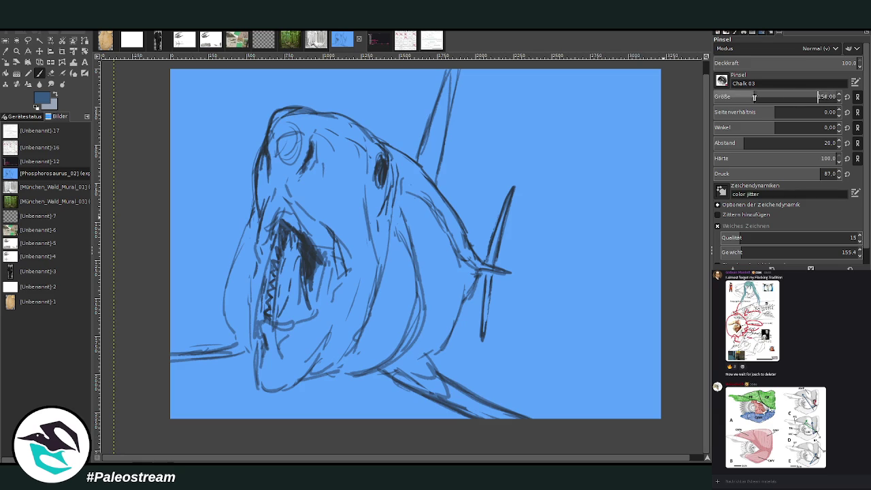
{"action": "left_click", "coordinate": [817, 63]}
{"action": "left_click", "coordinate": [776, 98]}
{"action": "left_click", "coordinate": [797, 63]}
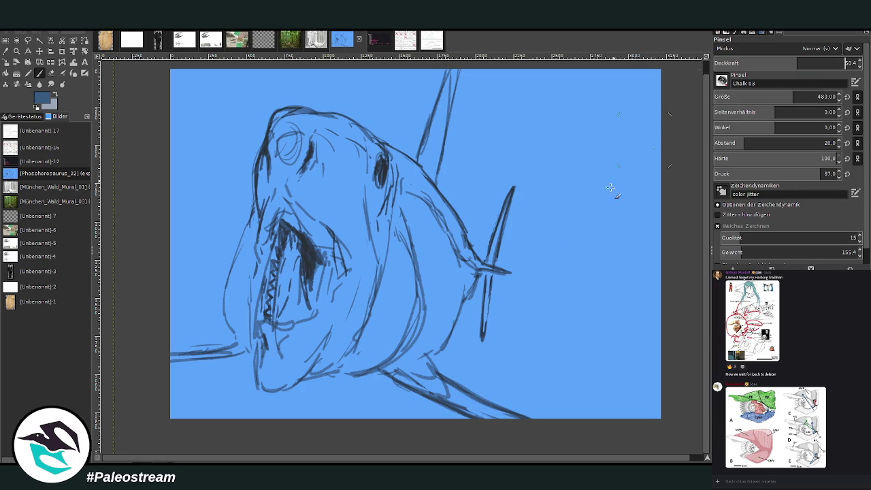
{"action": "left_click_drag", "start_coordinate": [404, 202], "coordinate": [442, 299]}
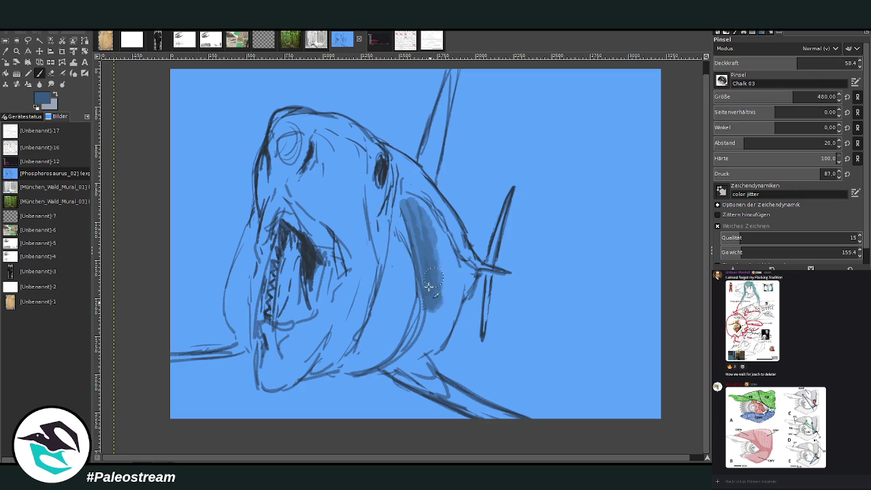
{"action": "left_click", "coordinate": [815, 63]}
{"action": "left_click", "coordinate": [814, 97]}
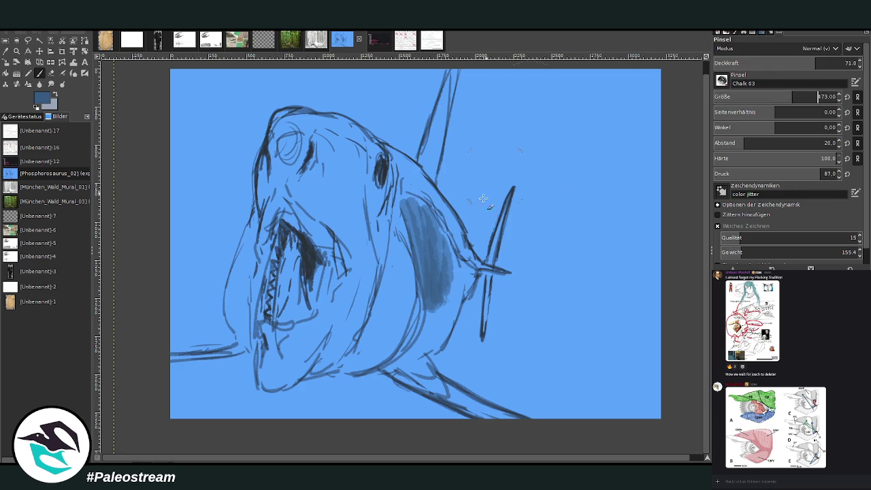
{"action": "left_click_drag", "start_coordinate": [416, 264], "coordinate": [427, 221]}
At opacity 90.2, extend the gill shading up toward the fin and eye, undoing the last stroke.
{"action": "left_click", "coordinate": [824, 63]}
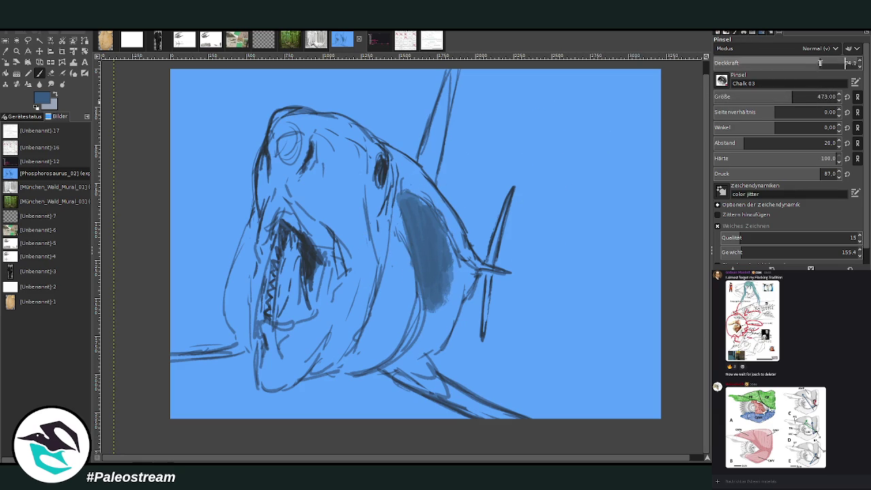
{"action": "left_click", "coordinate": [769, 97]}
{"action": "mouse_move", "coordinate": [431, 269]}
{"action": "left_mouse_down"}
{"action": "mouse_move", "coordinate": [406, 179]}
{"action": "mouse_move", "coordinate": [412, 204]}
{"action": "mouse_move", "coordinate": [457, 248]}
{"action": "mouse_move", "coordinate": [407, 167]}
{"action": "left_mouse_up"}
{"action": "left_click", "coordinate": [816, 63]}
{"action": "left_click", "coordinate": [767, 97]}
{"action": "mouse_move", "coordinate": [411, 204]}
{"action": "left_mouse_down"}
{"action": "mouse_move", "coordinate": [393, 156]}
{"action": "mouse_move", "coordinate": [444, 245]}
{"action": "left_mouse_up"}
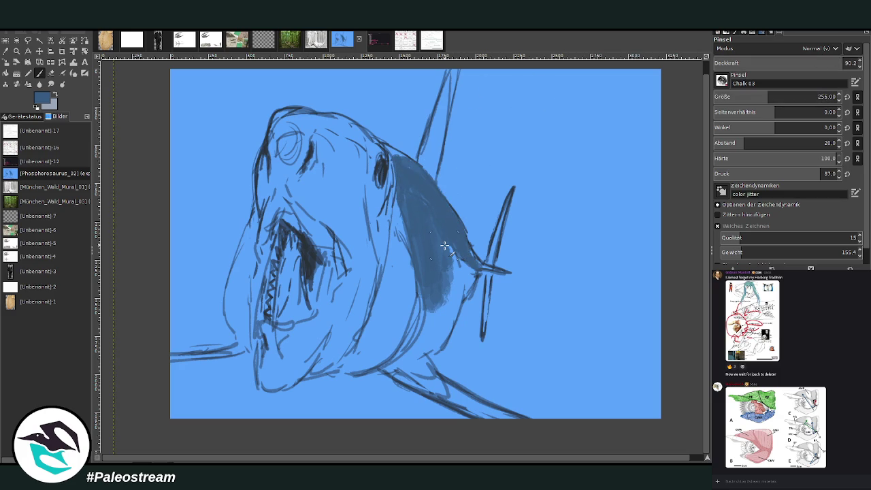
{"action": "key", "text": "ctrl+z"}
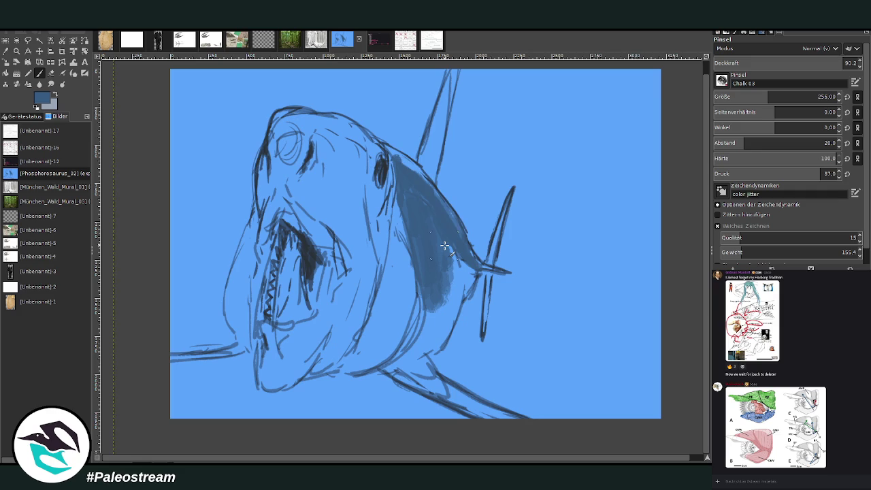
Set brush spacing to 10 and shade the gill edges and the flank below the gill.
{"action": "left_click", "coordinate": [731, 143]}
{"action": "left_click_drag", "start_coordinate": [416, 171], "coordinate": [461, 244]}
{"action": "left_click_drag", "start_coordinate": [509, 270], "coordinate": [480, 267]}
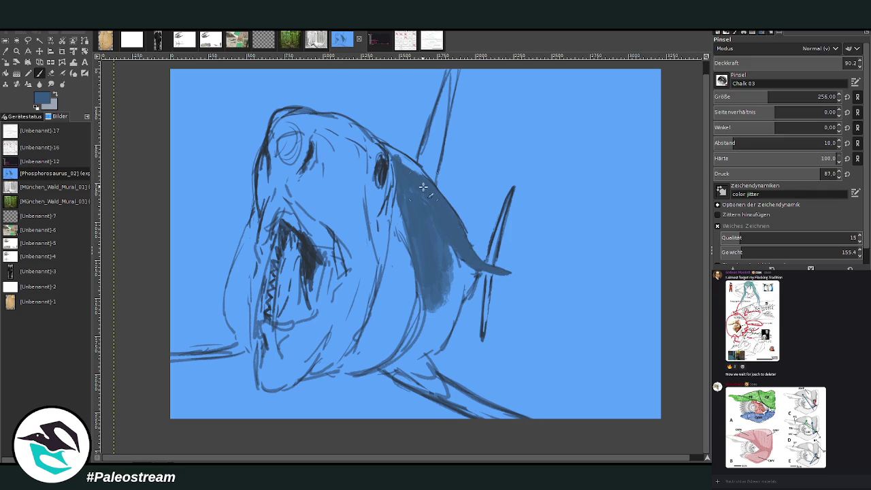
{"action": "left_click_drag", "start_coordinate": [433, 186], "coordinate": [379, 149]}
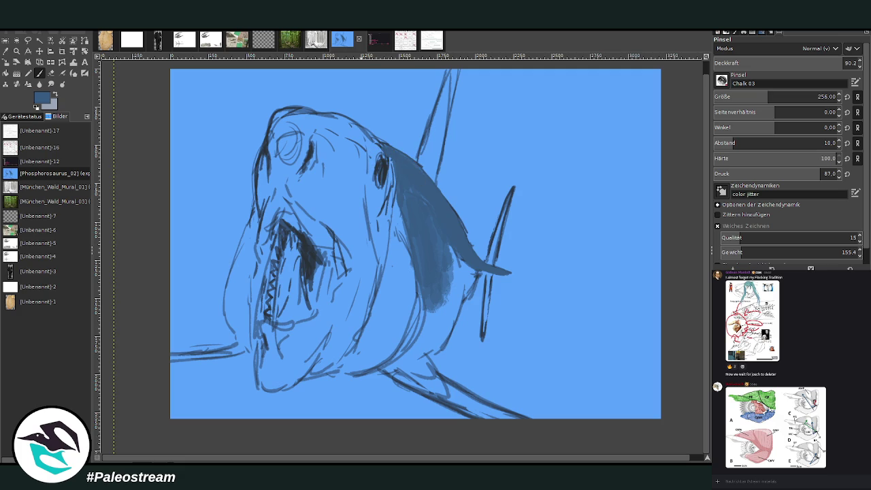
{"action": "mouse_move", "coordinate": [417, 291]}
{"action": "left_mouse_down"}
{"action": "mouse_move", "coordinate": [439, 300]}
{"action": "mouse_move", "coordinate": [471, 264]}
{"action": "mouse_move", "coordinate": [459, 259]}
{"action": "mouse_move", "coordinate": [449, 320]}
{"action": "mouse_move", "coordinate": [408, 351]}
{"action": "mouse_move", "coordinate": [421, 320]}
{"action": "left_mouse_up"}
{"action": "mouse_move", "coordinate": [415, 230]}
{"action": "left_mouse_down"}
{"action": "mouse_move", "coordinate": [439, 285]}
{"action": "mouse_move", "coordinate": [451, 249]}
{"action": "mouse_move", "coordinate": [420, 349]}
{"action": "left_mouse_up"}
{"action": "left_click_drag", "start_coordinate": [424, 310], "coordinate": [412, 330]}
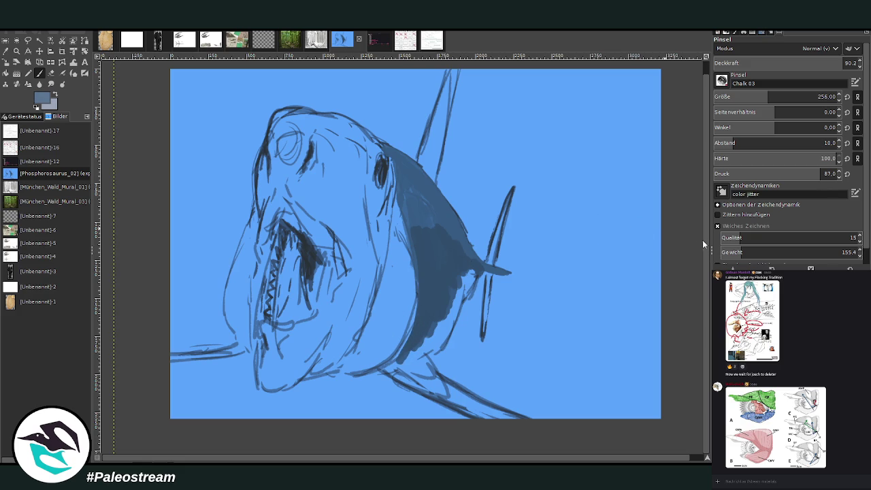
Paint a lighter grey-blue stroke along the lower fin and under the jaw.
{"action": "mouse_move", "coordinate": [443, 395]}
{"action": "left_mouse_down"}
{"action": "mouse_move", "coordinate": [515, 422]}
{"action": "mouse_move", "coordinate": [436, 379]}
{"action": "left_mouse_up"}
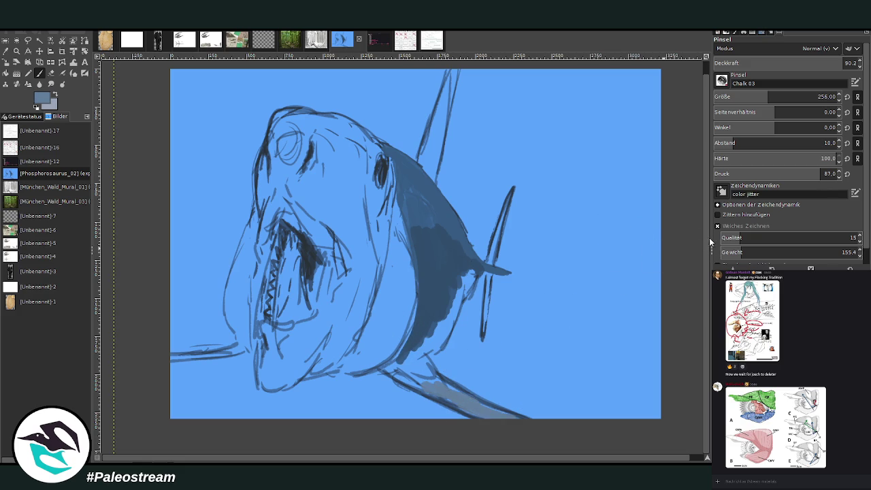
{"action": "mouse_move", "coordinate": [502, 416]}
{"action": "left_mouse_down"}
{"action": "mouse_move", "coordinate": [462, 394]}
{"action": "mouse_move", "coordinate": [524, 420]}
{"action": "mouse_move", "coordinate": [432, 382]}
{"action": "mouse_move", "coordinate": [487, 421]}
{"action": "left_mouse_up"}
{"action": "mouse_move", "coordinate": [440, 394]}
{"action": "left_mouse_down"}
{"action": "mouse_move", "coordinate": [398, 374]}
{"action": "mouse_move", "coordinate": [419, 345]}
{"action": "mouse_move", "coordinate": [379, 353]}
{"action": "left_mouse_up"}
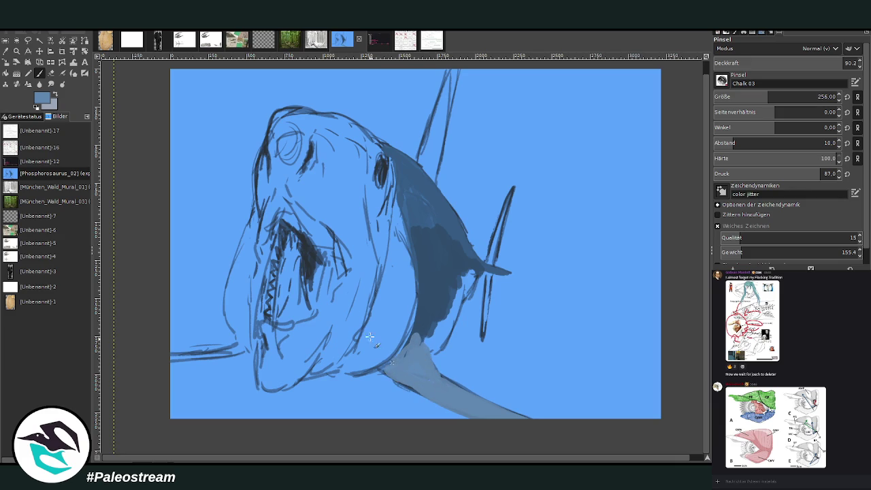
Reduce the brush size to 169 and redraw the lower jaw line in darker blue.
{"action": "left_click", "coordinate": [755, 96]}
{"action": "mouse_move", "coordinate": [221, 350]}
{"action": "left_mouse_down"}
{"action": "mouse_move", "coordinate": [161, 356]}
{"action": "mouse_move", "coordinate": [195, 351]}
{"action": "left_mouse_up"}
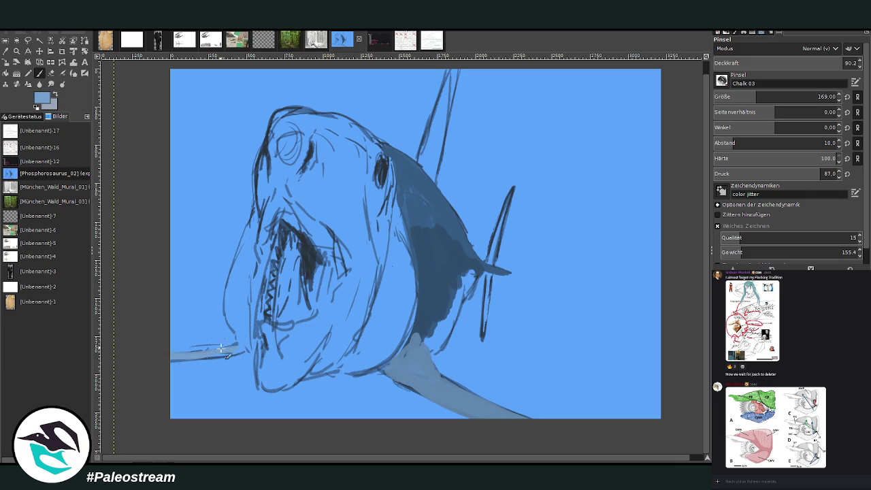
{"action": "key", "text": "x"}
{"action": "left_click_drag", "start_coordinate": [243, 350], "coordinate": [163, 362]}
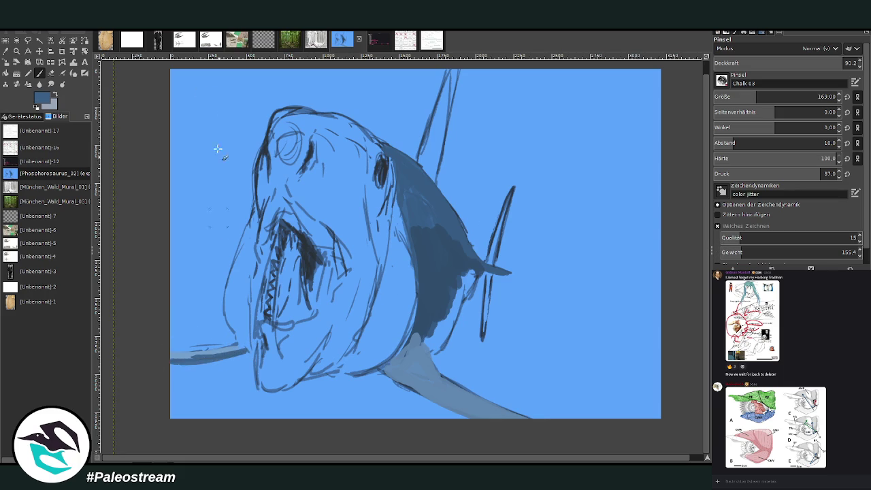
{"action": "left_click", "coordinate": [51, 73]}
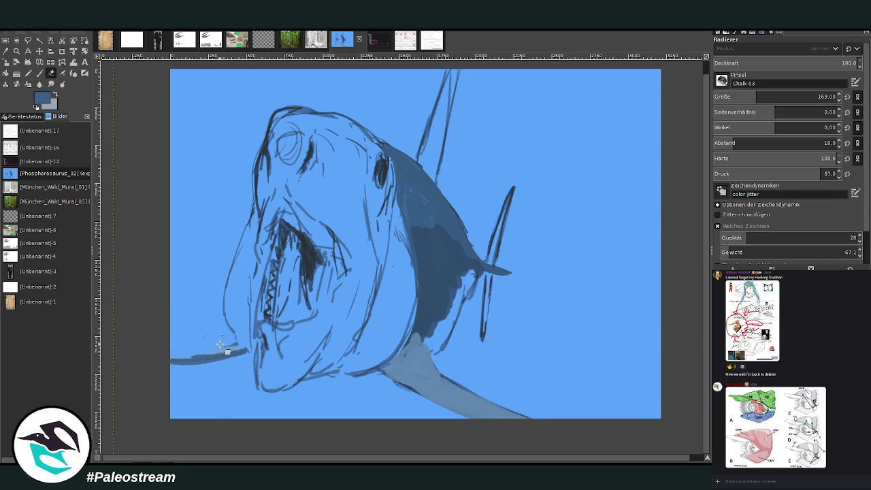
{"action": "left_click", "coordinate": [39, 73]}
{"action": "left_click_drag", "start_coordinate": [245, 349], "coordinate": [153, 368]}
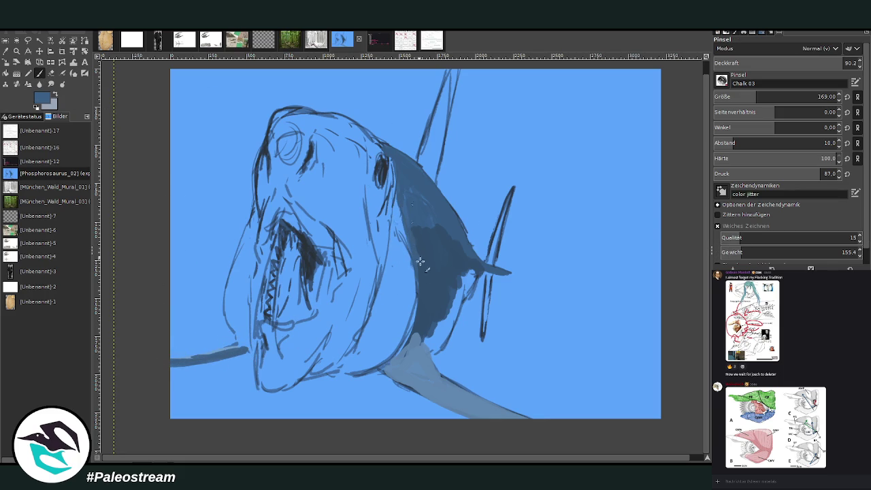
Fill the gill area dark blue, edge the fin base in lighter blue, and darken the dorsal fin.
{"action": "left_click_drag", "start_coordinate": [412, 231], "coordinate": [442, 235]}
{"action": "mouse_move", "coordinate": [408, 198]}
{"action": "left_mouse_down"}
{"action": "mouse_move", "coordinate": [458, 244]}
{"action": "mouse_move", "coordinate": [462, 293]}
{"action": "left_mouse_up"}
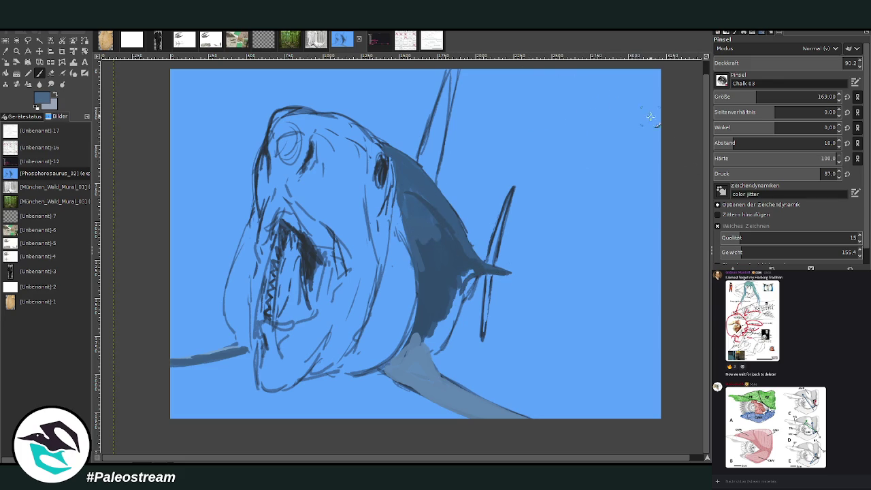
{"action": "mouse_move", "coordinate": [491, 259]}
{"action": "left_mouse_down"}
{"action": "mouse_move", "coordinate": [510, 196]}
{"action": "mouse_move", "coordinate": [488, 255]}
{"action": "mouse_move", "coordinate": [483, 340]}
{"action": "mouse_move", "coordinate": [487, 274]}
{"action": "left_mouse_up"}
{"action": "left_click", "coordinate": [653, 258], "text": "ctrl"}
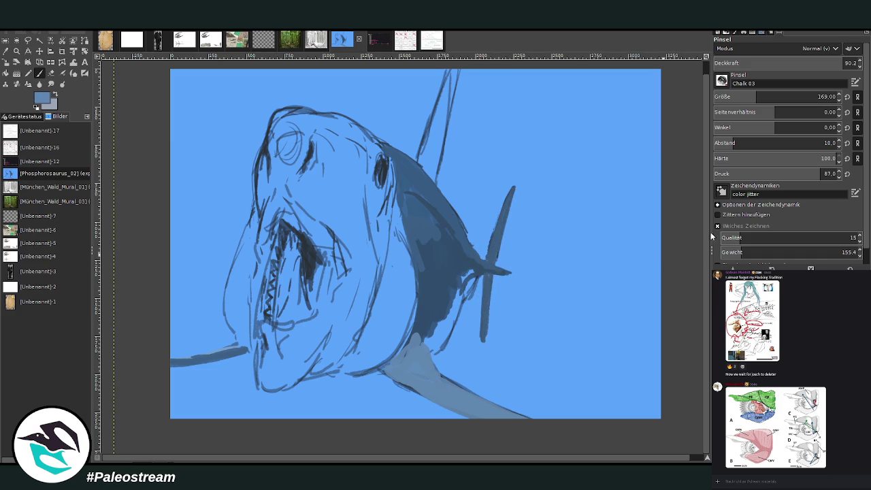
{"action": "left_click_drag", "start_coordinate": [496, 267], "coordinate": [475, 254]}
{"action": "key", "text": "x"}
{"action": "mouse_move", "coordinate": [420, 160]}
{"action": "left_mouse_down"}
{"action": "mouse_move", "coordinate": [446, 85]}
{"action": "mouse_move", "coordinate": [419, 163]}
{"action": "mouse_move", "coordinate": [422, 149]}
{"action": "left_mouse_up"}
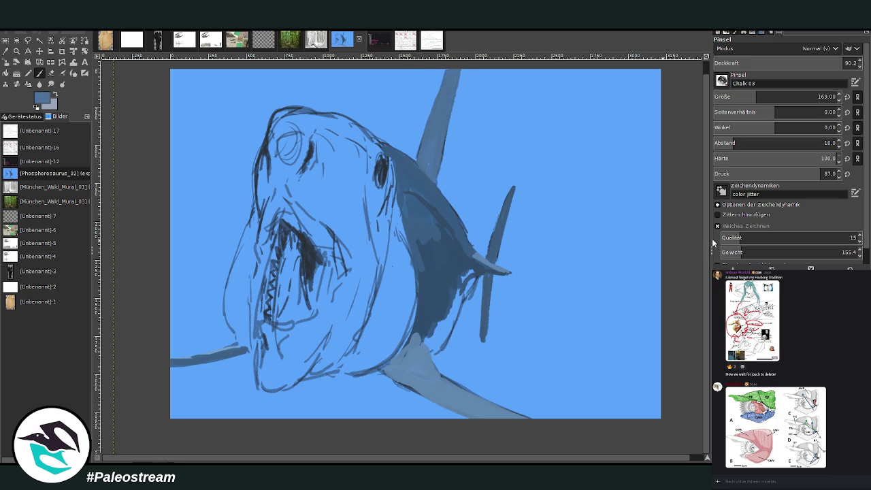
Shade the flank and top of head darker and lighten the dorsal fin's left edge.
{"action": "mouse_move", "coordinate": [439, 197]}
{"action": "left_mouse_down"}
{"action": "mouse_move", "coordinate": [415, 174]}
{"action": "mouse_move", "coordinate": [448, 212]}
{"action": "left_mouse_up"}
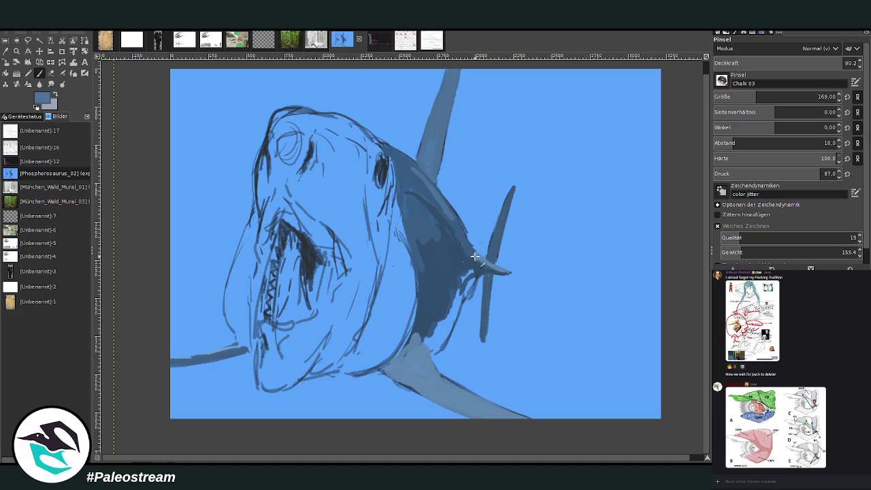
{"action": "mouse_move", "coordinate": [472, 254]}
{"action": "left_mouse_down"}
{"action": "mouse_move", "coordinate": [430, 198]}
{"action": "mouse_move", "coordinate": [450, 209]}
{"action": "left_mouse_up"}
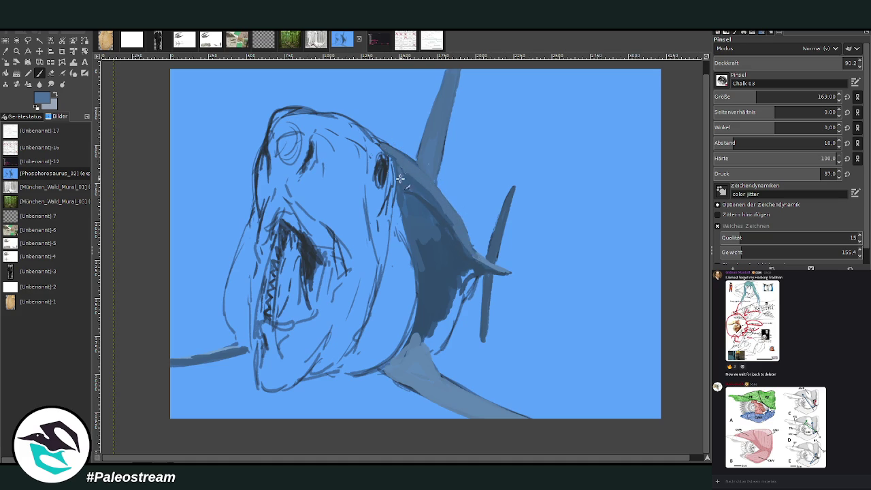
{"action": "mouse_move", "coordinate": [368, 144]}
{"action": "left_mouse_down"}
{"action": "mouse_move", "coordinate": [340, 121]}
{"action": "mouse_move", "coordinate": [420, 159]}
{"action": "left_mouse_up"}
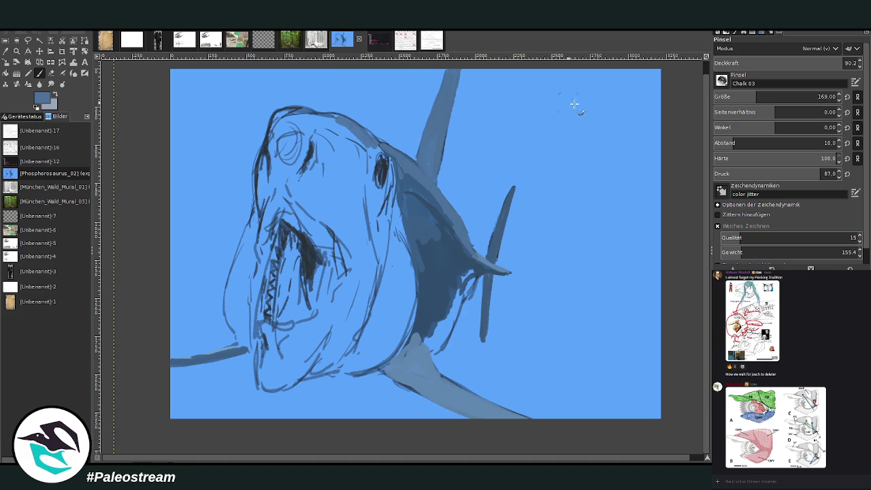
{"action": "left_click", "coordinate": [462, 124], "text": "ctrl"}
{"action": "mouse_move", "coordinate": [428, 122]}
{"action": "left_mouse_down"}
{"action": "mouse_move", "coordinate": [416, 163]}
{"action": "mouse_move", "coordinate": [431, 117]}
{"action": "left_mouse_up"}
{"action": "left_click_drag", "start_coordinate": [422, 173], "coordinate": [393, 155]}
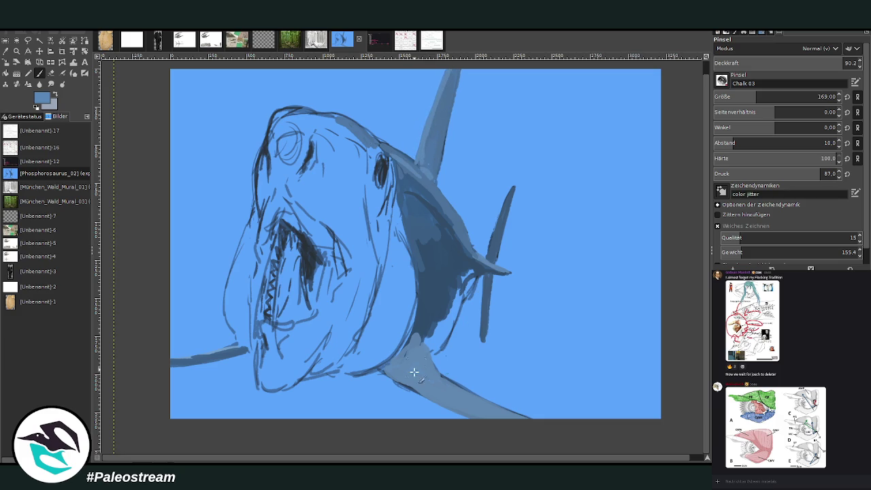
{"action": "mouse_move", "coordinate": [415, 341]}
{"action": "left_mouse_down"}
{"action": "mouse_move", "coordinate": [414, 322]}
{"action": "mouse_move", "coordinate": [415, 350]}
{"action": "mouse_move", "coordinate": [423, 325]}
{"action": "mouse_move", "coordinate": [454, 304]}
{"action": "left_mouse_up"}
Darken the fin base, neck and gill area, then enlarge the brush to 303 for a snout stroke.
{"action": "key", "text": "x"}
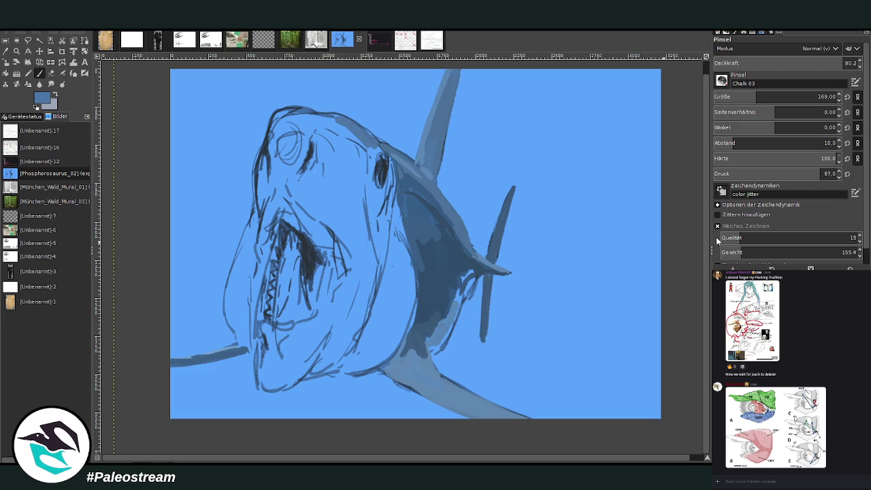
{"action": "mouse_move", "coordinate": [463, 314]}
{"action": "left_mouse_down"}
{"action": "mouse_move", "coordinate": [471, 279]}
{"action": "mouse_move", "coordinate": [439, 354]}
{"action": "mouse_move", "coordinate": [457, 289]}
{"action": "mouse_move", "coordinate": [445, 317]}
{"action": "mouse_move", "coordinate": [465, 306]}
{"action": "mouse_move", "coordinate": [430, 333]}
{"action": "left_mouse_up"}
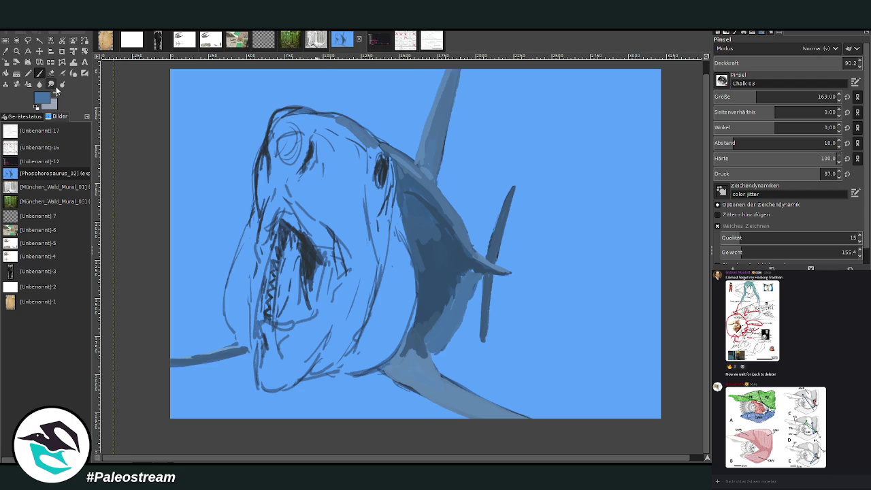
{"action": "mouse_move", "coordinate": [395, 209]}
{"action": "left_mouse_down"}
{"action": "mouse_move", "coordinate": [389, 281]}
{"action": "mouse_move", "coordinate": [407, 302]}
{"action": "mouse_move", "coordinate": [374, 340]}
{"action": "mouse_move", "coordinate": [394, 238]}
{"action": "mouse_move", "coordinate": [372, 200]}
{"action": "mouse_move", "coordinate": [368, 163]}
{"action": "mouse_move", "coordinate": [344, 194]}
{"action": "mouse_move", "coordinate": [325, 166]}
{"action": "left_mouse_up"}
{"action": "key", "text": "bracketright"}
{"action": "mouse_move", "coordinate": [371, 246]}
{"action": "left_mouse_down"}
{"action": "mouse_move", "coordinate": [336, 165]}
{"action": "mouse_move", "coordinate": [313, 173]}
{"action": "mouse_move", "coordinate": [279, 134]}
{"action": "mouse_move", "coordinate": [260, 155]}
{"action": "left_mouse_up"}
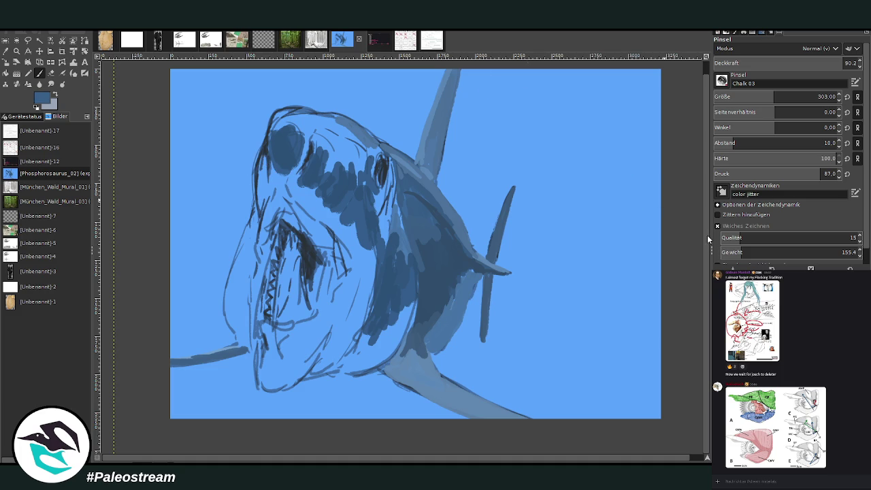
Paint dark blue over the snout, shrink the brush to 137, and lighten gills, upper body and fin band.
{"action": "left_click_drag", "start_coordinate": [380, 199], "coordinate": [384, 242]}
{"action": "mouse_move", "coordinate": [354, 184]}
{"action": "left_mouse_down"}
{"action": "mouse_move", "coordinate": [328, 147]}
{"action": "mouse_move", "coordinate": [334, 136]}
{"action": "mouse_move", "coordinate": [316, 163]}
{"action": "mouse_move", "coordinate": [302, 129]}
{"action": "mouse_move", "coordinate": [285, 133]}
{"action": "mouse_move", "coordinate": [276, 119]}
{"action": "mouse_move", "coordinate": [302, 116]}
{"action": "mouse_move", "coordinate": [327, 126]}
{"action": "mouse_move", "coordinate": [302, 112]}
{"action": "mouse_move", "coordinate": [347, 128]}
{"action": "mouse_move", "coordinate": [351, 173]}
{"action": "mouse_move", "coordinate": [372, 146]}
{"action": "mouse_move", "coordinate": [382, 151]}
{"action": "mouse_move", "coordinate": [381, 195]}
{"action": "mouse_move", "coordinate": [395, 233]}
{"action": "left_mouse_up"}
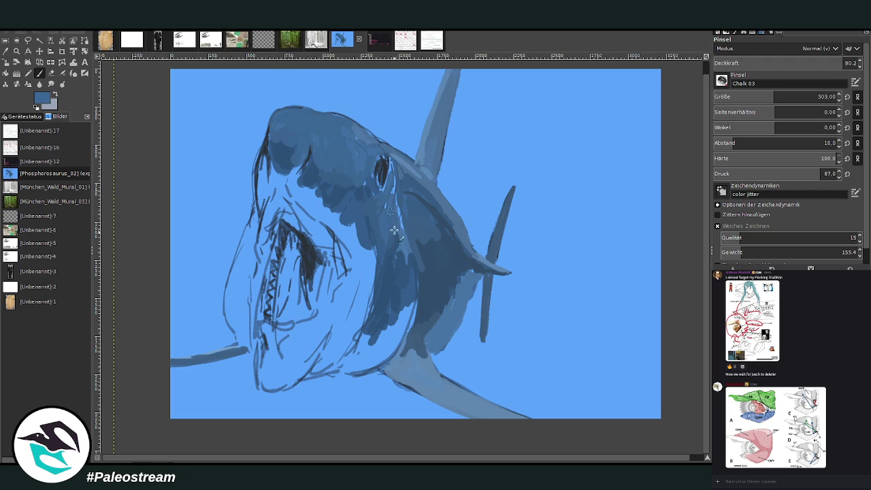
{"action": "left_click_drag", "start_coordinate": [765, 100], "coordinate": [751, 99]}
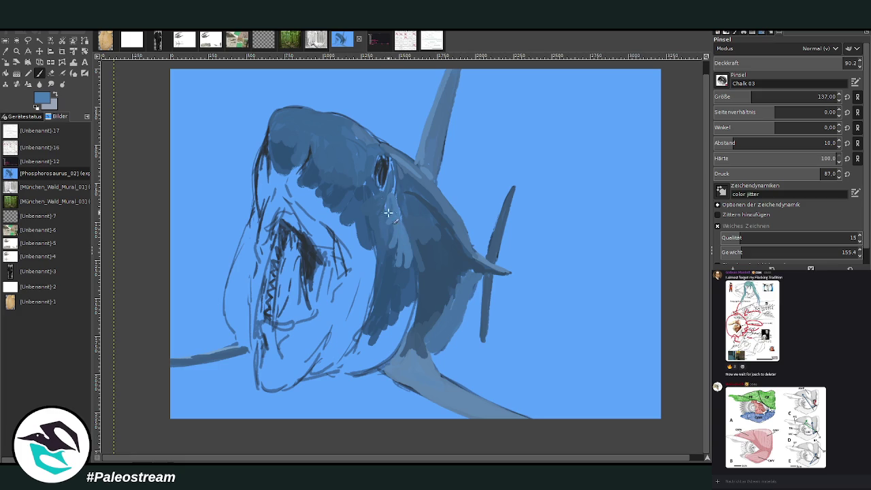
{"action": "left_click_drag", "start_coordinate": [400, 196], "coordinate": [438, 219]}
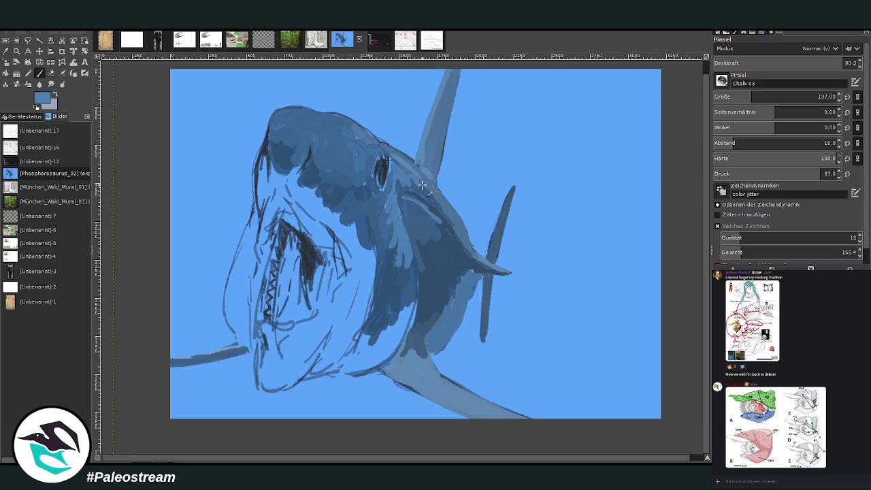
{"action": "left_click_drag", "start_coordinate": [493, 269], "coordinate": [415, 178]}
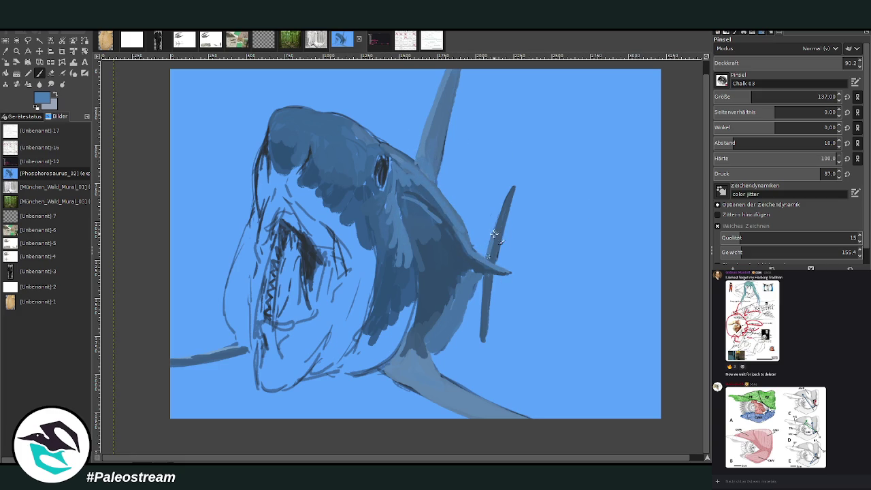
{"action": "mouse_move", "coordinate": [408, 374]}
{"action": "left_mouse_down"}
{"action": "mouse_move", "coordinate": [463, 400]}
{"action": "mouse_move", "coordinate": [406, 385]}
{"action": "left_mouse_up"}
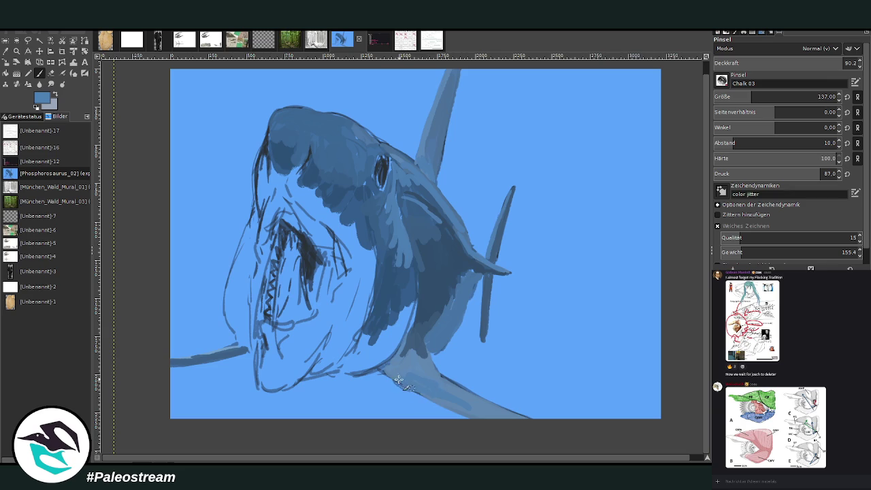
Hatch darker blue along the throat and jaw and darken the left jaw edge.
{"action": "mouse_move", "coordinate": [394, 352]}
{"action": "left_mouse_down"}
{"action": "mouse_move", "coordinate": [408, 306]}
{"action": "mouse_move", "coordinate": [370, 364]}
{"action": "left_mouse_up"}
{"action": "left_click_drag", "start_coordinate": [387, 313], "coordinate": [347, 370]}
{"action": "mouse_move", "coordinate": [360, 333]}
{"action": "left_mouse_down"}
{"action": "mouse_move", "coordinate": [370, 363]}
{"action": "mouse_move", "coordinate": [402, 347]}
{"action": "left_mouse_up"}
{"action": "left_click_drag", "start_coordinate": [344, 368], "coordinate": [362, 335]}
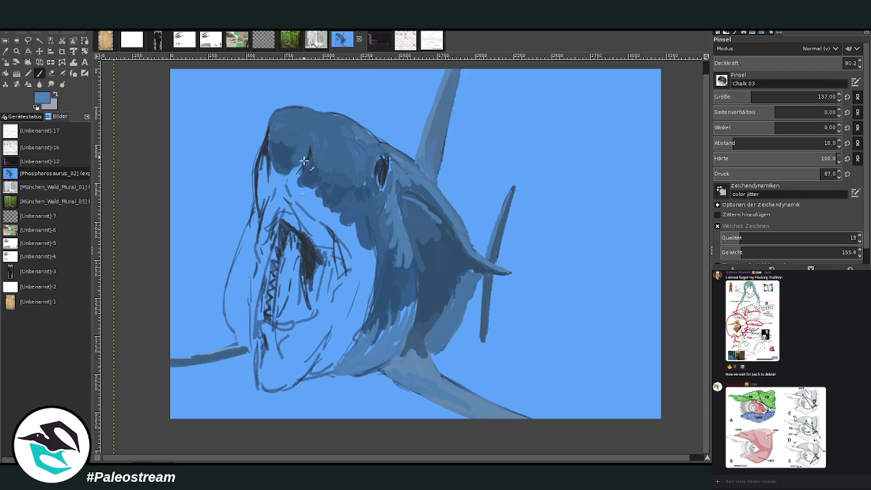
{"action": "mouse_move", "coordinate": [246, 338]}
{"action": "left_mouse_down"}
{"action": "mouse_move", "coordinate": [231, 317]}
{"action": "mouse_move", "coordinate": [250, 275]}
{"action": "mouse_move", "coordinate": [233, 313]}
{"action": "mouse_move", "coordinate": [240, 252]}
{"action": "left_mouse_up"}
{"action": "left_click_drag", "start_coordinate": [228, 307], "coordinate": [249, 228]}
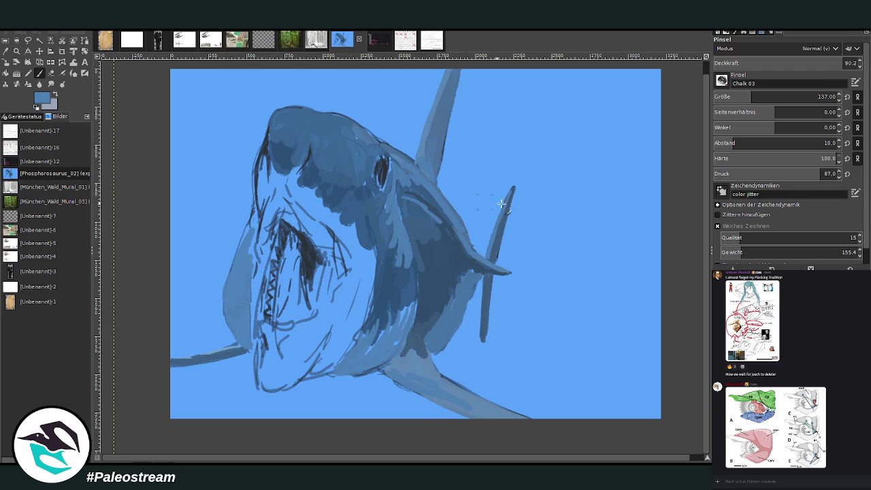
{"action": "left_click", "coordinate": [487, 100], "text": "ctrl"}
Shade the chin and inner throat and paint the mouth interior dark navy.
{"action": "key", "text": "x"}
{"action": "mouse_move", "coordinate": [309, 363]}
{"action": "left_mouse_down"}
{"action": "mouse_move", "coordinate": [282, 381]}
{"action": "mouse_move", "coordinate": [269, 371]}
{"action": "mouse_move", "coordinate": [267, 390]}
{"action": "mouse_move", "coordinate": [307, 370]}
{"action": "mouse_move", "coordinate": [353, 308]}
{"action": "left_mouse_up"}
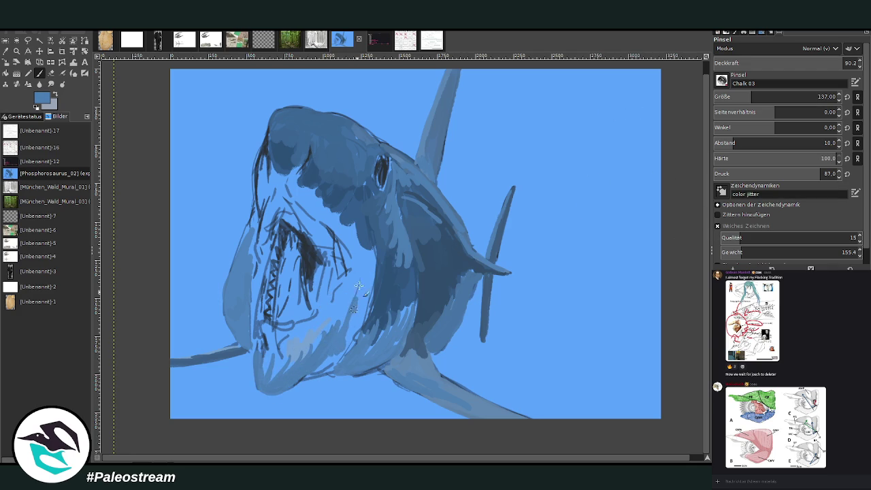
{"action": "left_click_drag", "start_coordinate": [349, 264], "coordinate": [282, 187]}
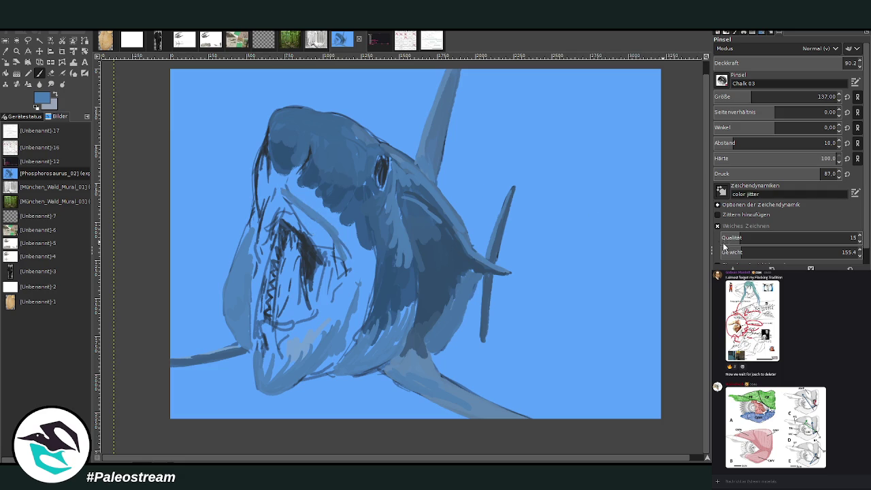
{"action": "mouse_move", "coordinate": [343, 251]}
{"action": "left_mouse_down"}
{"action": "mouse_move", "coordinate": [316, 214]}
{"action": "mouse_move", "coordinate": [286, 194]}
{"action": "mouse_move", "coordinate": [269, 205]}
{"action": "left_mouse_up"}
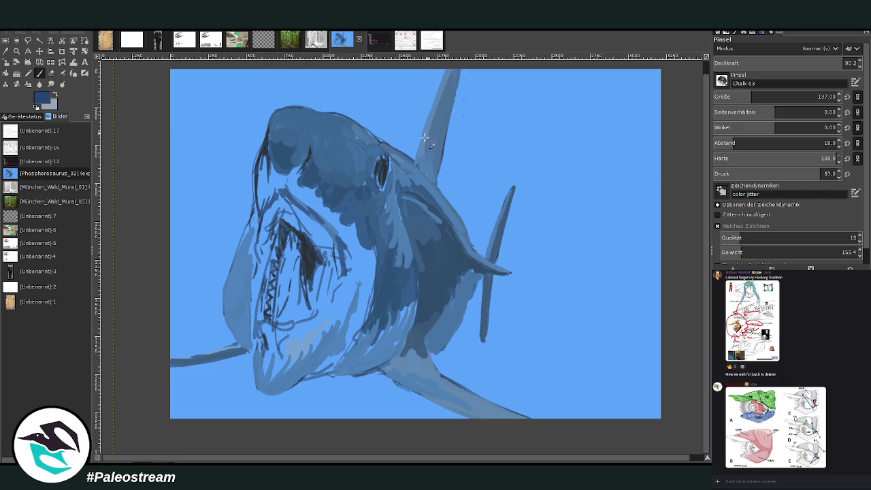
{"action": "mouse_move", "coordinate": [306, 257]}
{"action": "left_mouse_down"}
{"action": "mouse_move", "coordinate": [313, 281]}
{"action": "mouse_move", "coordinate": [311, 293]}
{"action": "mouse_move", "coordinate": [305, 258]}
{"action": "mouse_move", "coordinate": [301, 314]}
{"action": "mouse_move", "coordinate": [317, 259]}
{"action": "mouse_move", "coordinate": [279, 227]}
{"action": "mouse_move", "coordinate": [278, 238]}
{"action": "mouse_move", "coordinate": [279, 224]}
{"action": "mouse_move", "coordinate": [275, 238]}
{"action": "mouse_move", "coordinate": [330, 272]}
{"action": "left_mouse_up"}
{"action": "left_click_drag", "start_coordinate": [277, 237], "coordinate": [279, 258]}
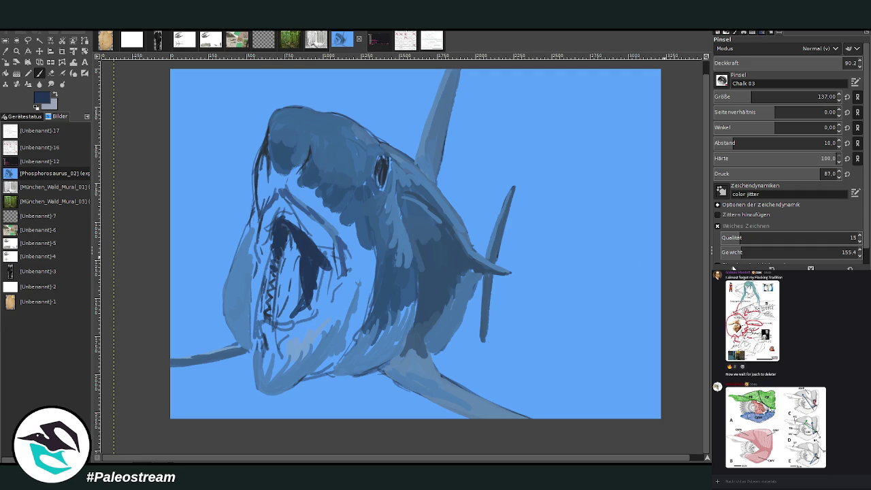
Add light blue-grey highlights on the palate, upper jaw rim, throat and pectoral fin base.
{"action": "mouse_move", "coordinate": [320, 273]}
{"action": "left_mouse_down"}
{"action": "mouse_move", "coordinate": [315, 297]}
{"action": "mouse_move", "coordinate": [320, 265]}
{"action": "mouse_move", "coordinate": [332, 272]}
{"action": "mouse_move", "coordinate": [340, 252]}
{"action": "mouse_move", "coordinate": [285, 203]}
{"action": "left_mouse_up"}
{"action": "left_click_drag", "start_coordinate": [303, 234], "coordinate": [282, 208]}
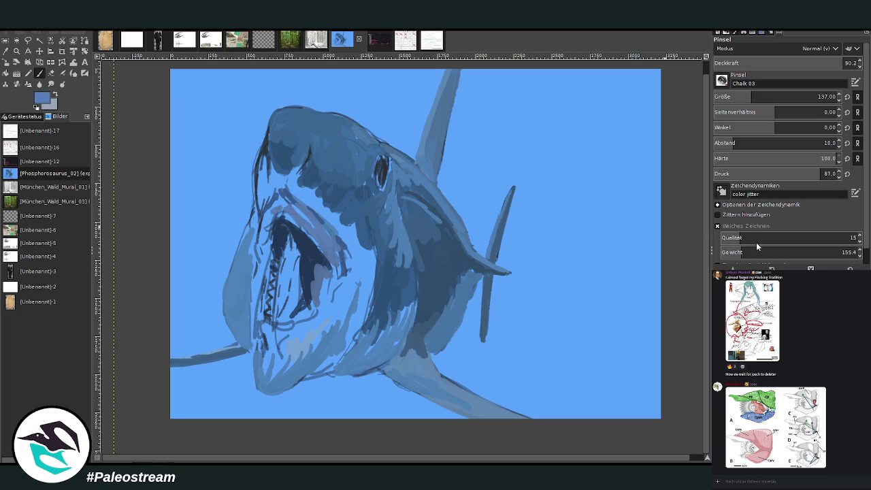
{"action": "left_click_drag", "start_coordinate": [289, 218], "coordinate": [279, 211]}
{"action": "mouse_move", "coordinate": [264, 250]}
{"action": "left_mouse_down"}
{"action": "mouse_move", "coordinate": [313, 227]}
{"action": "mouse_move", "coordinate": [352, 246]}
{"action": "mouse_move", "coordinate": [364, 333]}
{"action": "left_mouse_up"}
{"action": "left_click_drag", "start_coordinate": [371, 255], "coordinate": [347, 340]}
{"action": "mouse_move", "coordinate": [408, 309]}
{"action": "left_mouse_down"}
{"action": "mouse_move", "coordinate": [391, 329]}
{"action": "mouse_move", "coordinate": [361, 338]}
{"action": "left_mouse_up"}
{"action": "left_click_drag", "start_coordinate": [420, 381], "coordinate": [392, 370]}
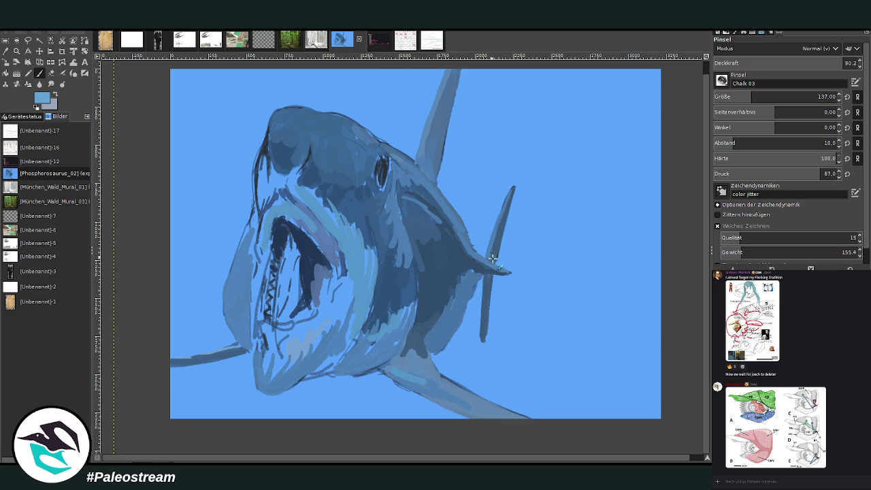
{"action": "left_click_drag", "start_coordinate": [509, 276], "coordinate": [488, 266]}
At opacity 45.1 softly lighten the back, eye and head top, then at 82.3 lighten the head's left edge.
{"action": "left_click", "coordinate": [778, 66]}
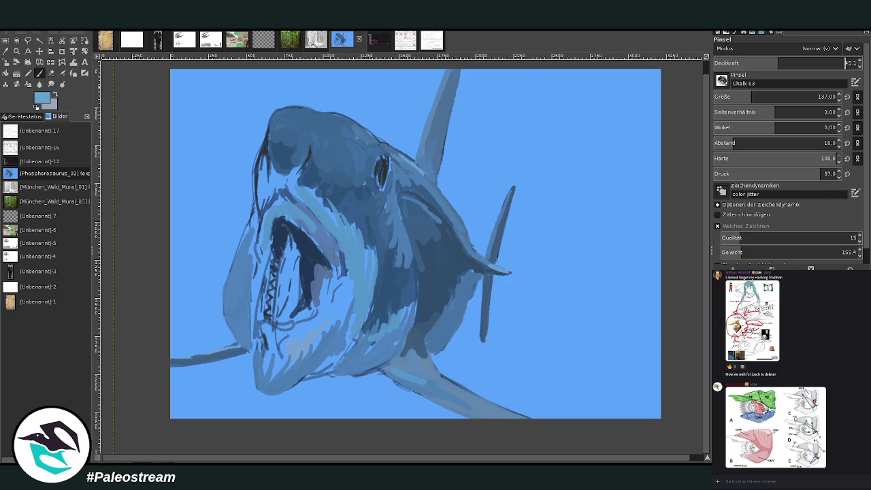
{"action": "left_click_drag", "start_coordinate": [421, 172], "coordinate": [448, 217]}
{"action": "left_click_drag", "start_coordinate": [390, 164], "coordinate": [383, 199]}
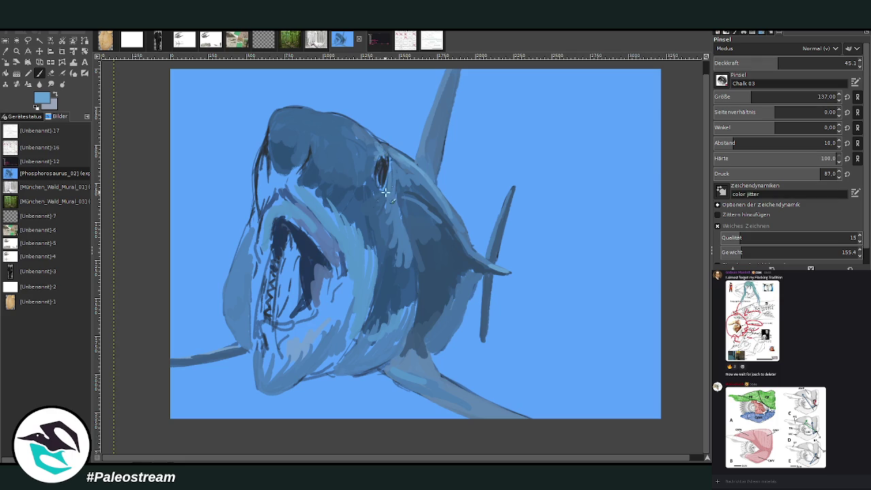
{"action": "mouse_move", "coordinate": [372, 140]}
{"action": "left_mouse_down"}
{"action": "mouse_move", "coordinate": [334, 120]}
{"action": "mouse_move", "coordinate": [280, 110]}
{"action": "left_mouse_up"}
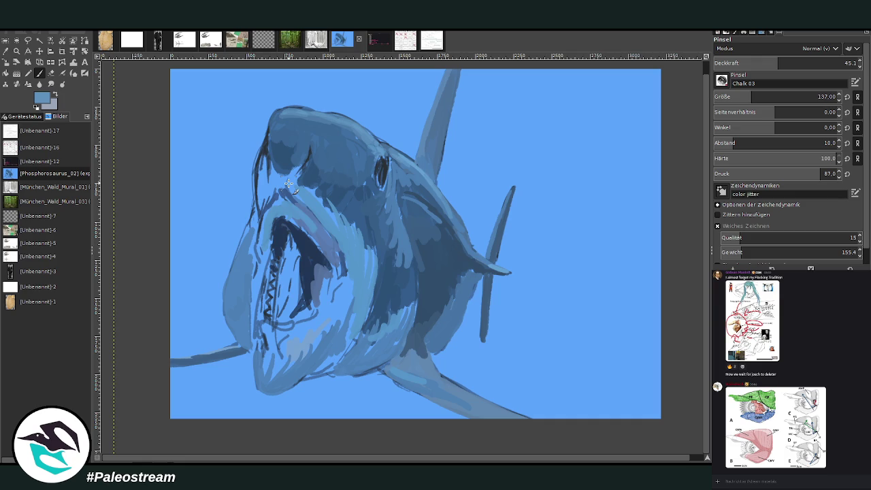
{"action": "left_click", "coordinate": [817, 62]}
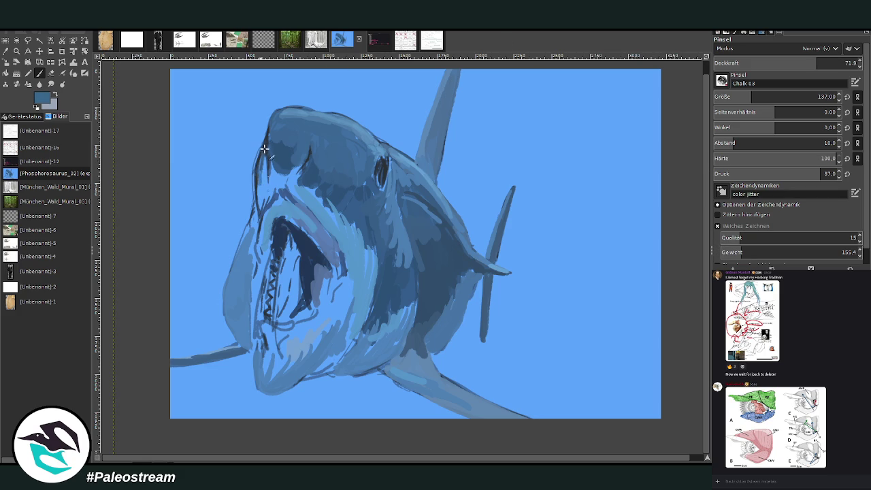
{"action": "left_click", "coordinate": [830, 62]}
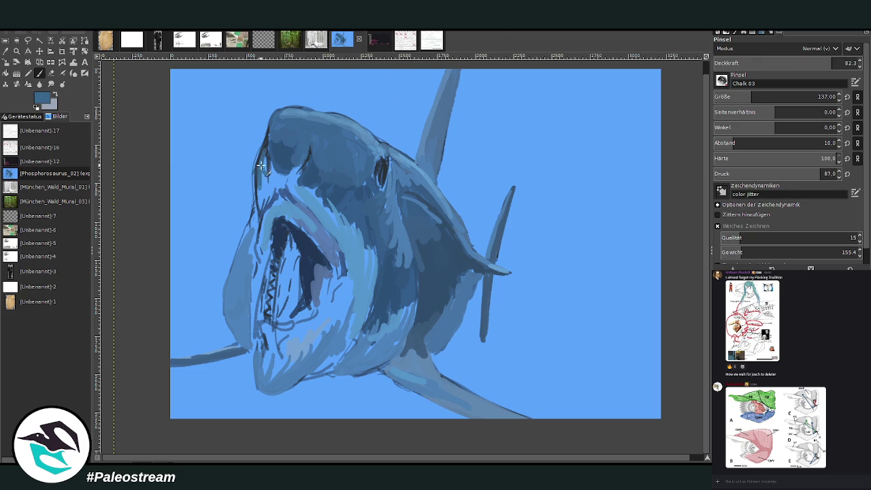
{"action": "mouse_move", "coordinate": [265, 160]}
{"action": "left_mouse_down"}
{"action": "mouse_move", "coordinate": [262, 201]}
{"action": "mouse_move", "coordinate": [340, 216]}
{"action": "mouse_move", "coordinate": [379, 254]}
{"action": "mouse_move", "coordinate": [379, 333]}
{"action": "mouse_move", "coordinate": [359, 336]}
{"action": "left_mouse_up"}
Paint dark strokes over the lower jaw, between eye and snout, the left jaw edge and upper mouth.
{"action": "mouse_move", "coordinate": [374, 306]}
{"action": "left_mouse_down"}
{"action": "mouse_move", "coordinate": [376, 325]}
{"action": "mouse_move", "coordinate": [383, 288]}
{"action": "mouse_move", "coordinate": [374, 167]}
{"action": "mouse_move", "coordinate": [359, 188]}
{"action": "left_mouse_up"}
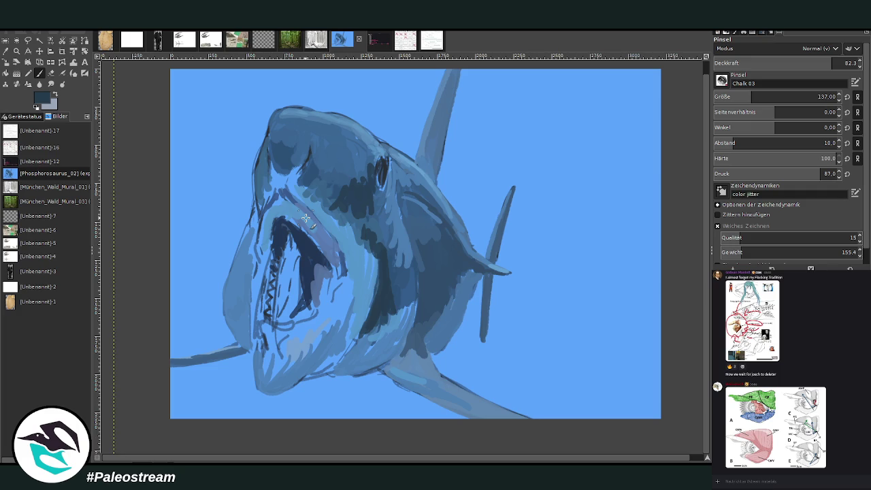
{"action": "mouse_move", "coordinate": [371, 185]}
{"action": "left_mouse_down"}
{"action": "mouse_move", "coordinate": [347, 214]}
{"action": "mouse_move", "coordinate": [323, 198]}
{"action": "mouse_move", "coordinate": [340, 178]}
{"action": "mouse_move", "coordinate": [301, 189]}
{"action": "left_mouse_up"}
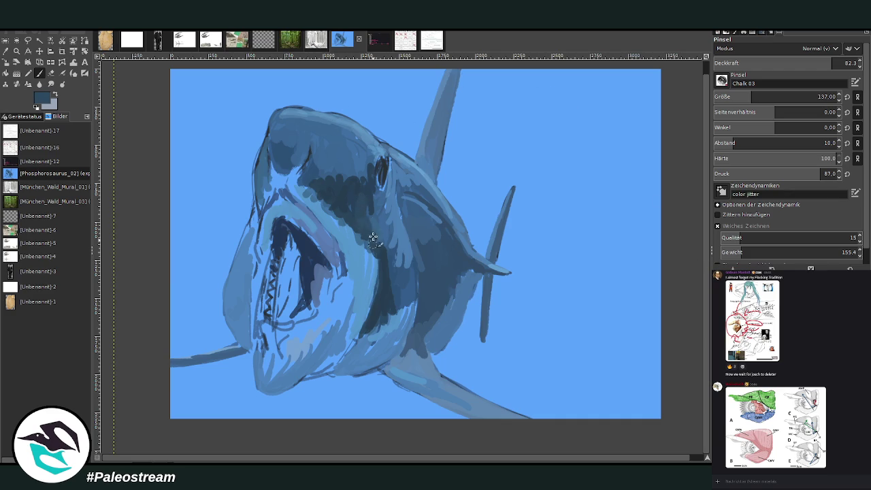
{"action": "mouse_move", "coordinate": [379, 209]}
{"action": "left_mouse_down"}
{"action": "mouse_move", "coordinate": [310, 188]}
{"action": "mouse_move", "coordinate": [289, 170]}
{"action": "mouse_move", "coordinate": [278, 181]}
{"action": "mouse_move", "coordinate": [272, 176]}
{"action": "mouse_move", "coordinate": [301, 150]}
{"action": "mouse_move", "coordinate": [273, 156]}
{"action": "mouse_move", "coordinate": [266, 200]}
{"action": "mouse_move", "coordinate": [286, 179]}
{"action": "mouse_move", "coordinate": [333, 219]}
{"action": "mouse_move", "coordinate": [364, 258]}
{"action": "mouse_move", "coordinate": [360, 304]}
{"action": "mouse_move", "coordinate": [374, 258]}
{"action": "mouse_move", "coordinate": [383, 306]}
{"action": "mouse_move", "coordinate": [392, 278]}
{"action": "mouse_move", "coordinate": [400, 308]}
{"action": "mouse_move", "coordinate": [383, 282]}
{"action": "left_mouse_up"}
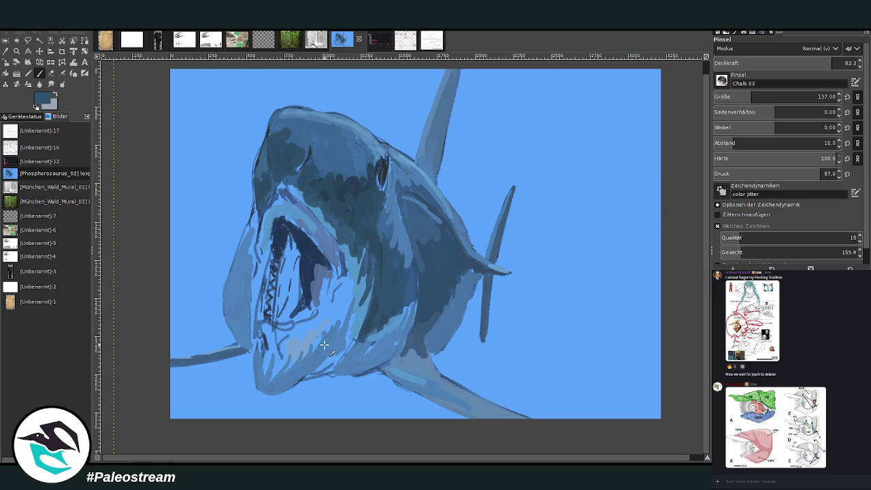
{"action": "mouse_move", "coordinate": [252, 228]}
{"action": "left_mouse_down"}
{"action": "mouse_move", "coordinate": [255, 217]}
{"action": "mouse_move", "coordinate": [240, 287]}
{"action": "mouse_move", "coordinate": [238, 267]}
{"action": "mouse_move", "coordinate": [233, 278]}
{"action": "mouse_move", "coordinate": [247, 230]}
{"action": "left_mouse_up"}
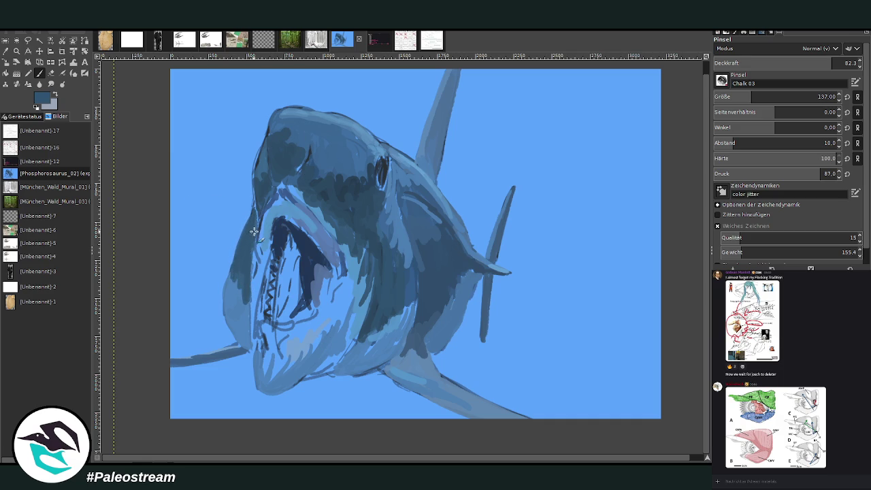
{"action": "left_click_drag", "start_coordinate": [275, 182], "coordinate": [306, 198]}
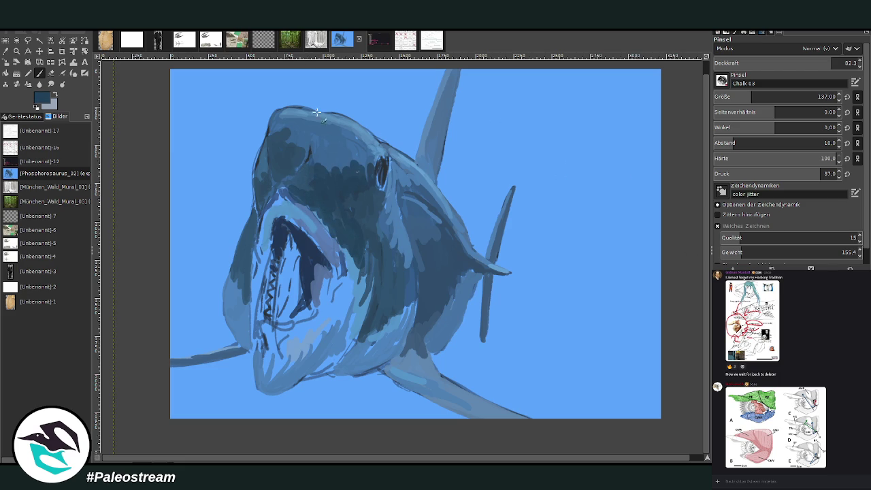
Paint light-blue lower-jaw highlights and lavender mouth strokes, sampling blues from the painting.
{"action": "key", "text": "x"}
{"action": "left_click_drag", "start_coordinate": [314, 330], "coordinate": [278, 348]}
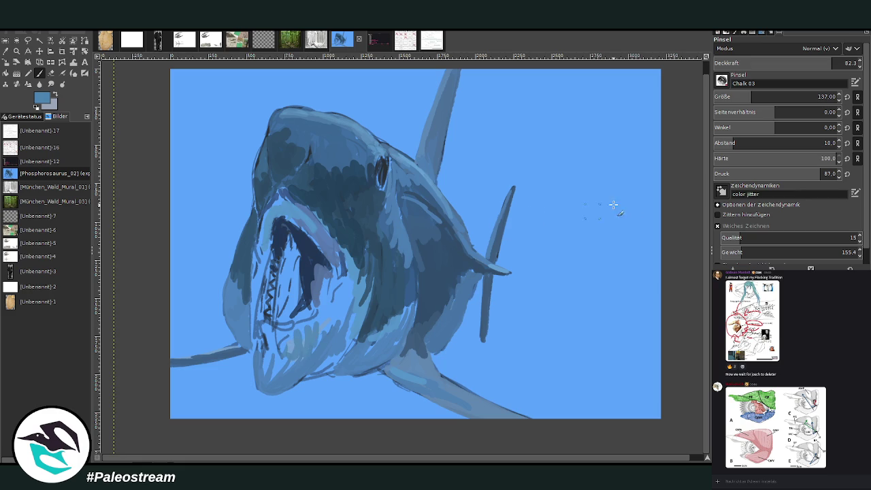
{"action": "mouse_move", "coordinate": [326, 310]}
{"action": "left_mouse_down"}
{"action": "mouse_move", "coordinate": [314, 333]}
{"action": "mouse_move", "coordinate": [287, 334]}
{"action": "mouse_move", "coordinate": [274, 350]}
{"action": "mouse_move", "coordinate": [266, 363]}
{"action": "mouse_move", "coordinate": [275, 381]}
{"action": "mouse_move", "coordinate": [310, 331]}
{"action": "mouse_move", "coordinate": [330, 275]}
{"action": "mouse_move", "coordinate": [310, 317]}
{"action": "mouse_move", "coordinate": [294, 292]}
{"action": "mouse_move", "coordinate": [279, 321]}
{"action": "left_mouse_up"}
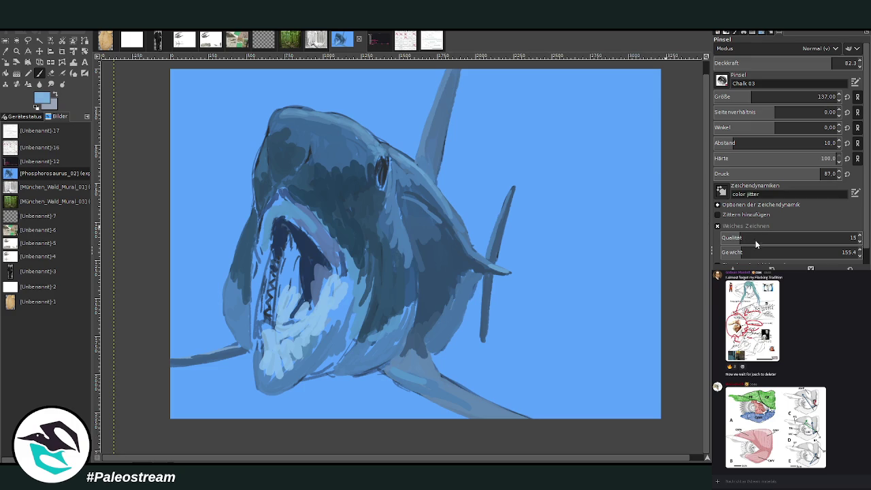
{"action": "mouse_move", "coordinate": [281, 263]}
{"action": "left_mouse_down"}
{"action": "mouse_move", "coordinate": [277, 312]}
{"action": "mouse_move", "coordinate": [298, 266]}
{"action": "mouse_move", "coordinate": [327, 306]}
{"action": "mouse_move", "coordinate": [308, 312]}
{"action": "mouse_move", "coordinate": [332, 258]}
{"action": "mouse_move", "coordinate": [320, 240]}
{"action": "left_mouse_up"}
{"action": "left_click_drag", "start_coordinate": [340, 272], "coordinate": [351, 292]}
{"action": "left_click", "coordinate": [503, 200], "text": "ctrl"}
{"action": "left_click", "coordinate": [377, 291], "text": "ctrl"}
{"action": "left_click_drag", "start_coordinate": [337, 333], "coordinate": [340, 293]}
{"action": "left_click_drag", "start_coordinate": [313, 342], "coordinate": [335, 303]}
{"action": "left_click_drag", "start_coordinate": [344, 336], "coordinate": [350, 300]}
Deepen the chin, left jaw edge, snout top and area around the eye with darker blue.
{"action": "left_click", "coordinate": [630, 232], "text": "ctrl"}
{"action": "mouse_move", "coordinate": [343, 346]}
{"action": "left_mouse_down"}
{"action": "mouse_move", "coordinate": [343, 309]}
{"action": "mouse_move", "coordinate": [348, 338]}
{"action": "mouse_move", "coordinate": [319, 370]}
{"action": "mouse_move", "coordinate": [373, 378]}
{"action": "left_mouse_up"}
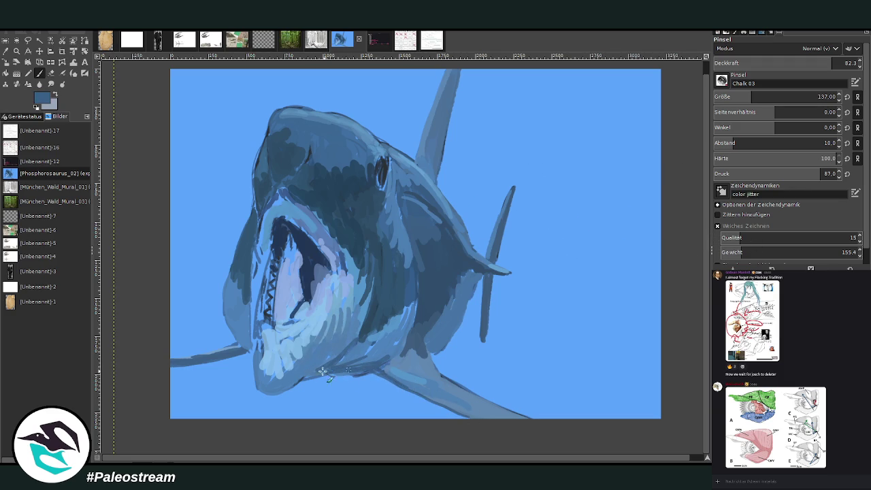
{"action": "left_click_drag", "start_coordinate": [309, 368], "coordinate": [264, 388]}
{"action": "left_click_drag", "start_coordinate": [249, 348], "coordinate": [256, 219]}
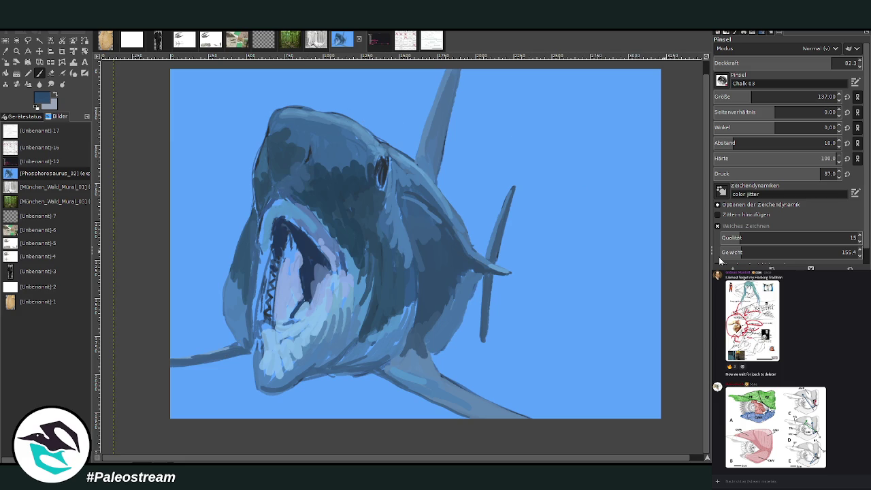
{"action": "left_click_drag", "start_coordinate": [281, 148], "coordinate": [290, 135]}
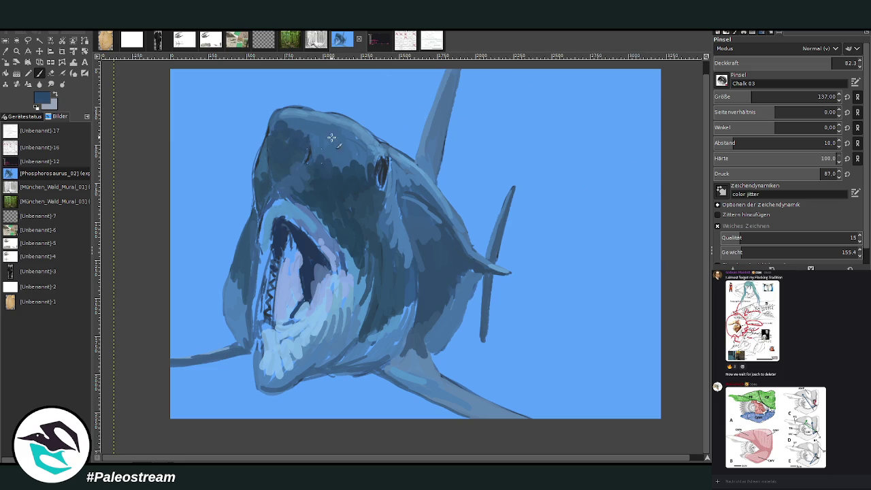
{"action": "left_click_drag", "start_coordinate": [330, 150], "coordinate": [367, 177]}
{"action": "left_click_drag", "start_coordinate": [384, 206], "coordinate": [389, 214]}
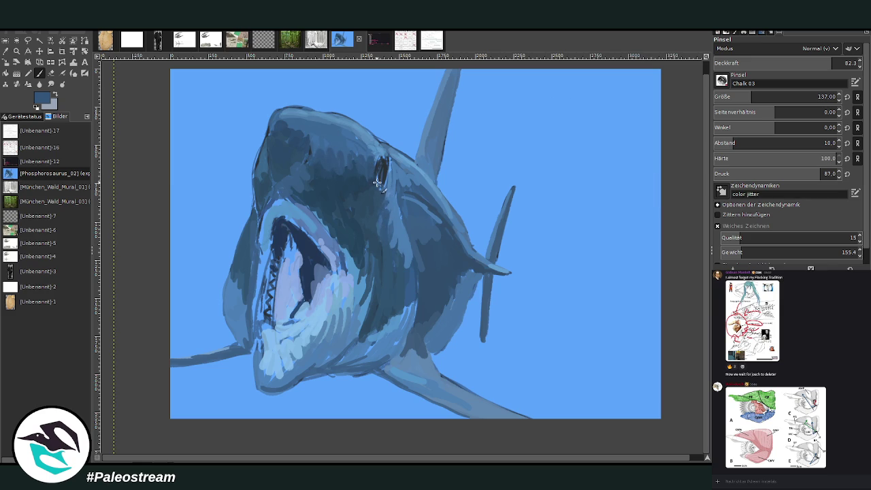
{"action": "key", "text": "x"}
{"action": "left_click", "coordinate": [734, 97]}
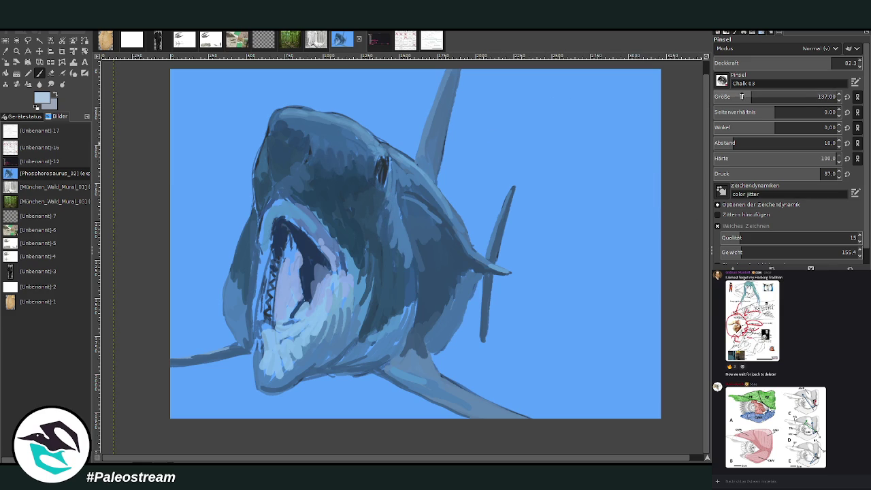
Refine the eye with small strokes, darkening its centre and the area running below it.
{"action": "key", "text": "x"}
{"action": "left_click", "coordinate": [382, 165]}
{"action": "key", "text": "x"}
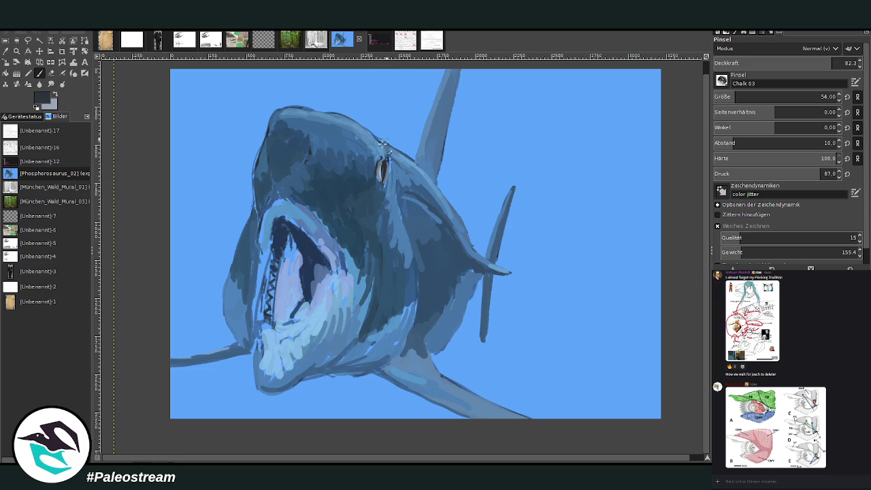
{"action": "left_click_drag", "start_coordinate": [383, 165], "coordinate": [383, 179]}
{"action": "key", "text": "x"}
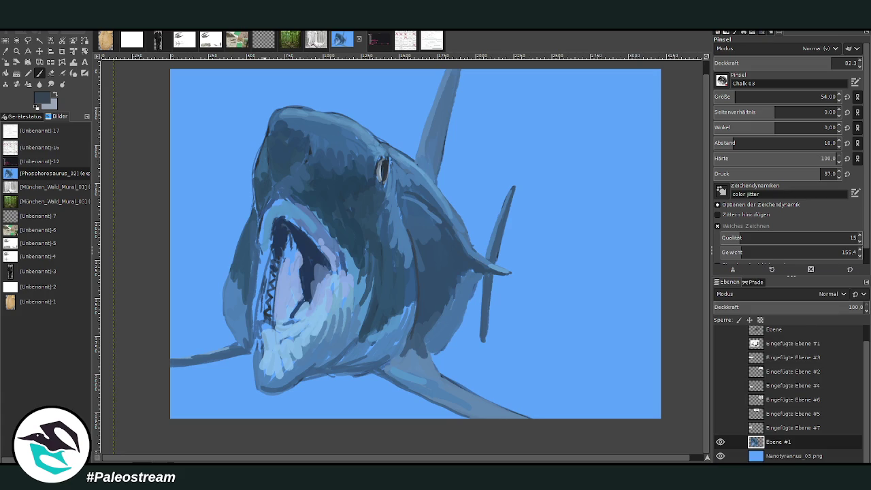
Sample a light blue from the shark and return to the Paintbrush at size 85.
{"action": "left_click", "coordinate": [40, 73]}
{"action": "key", "text": "shift+e"}
{"action": "key", "text": "o"}
{"action": "left_click", "coordinate": [297, 349]}
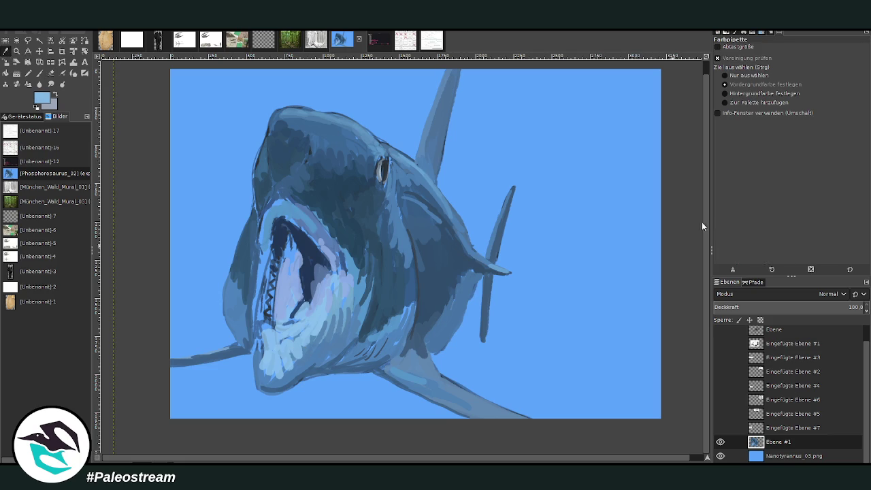
{"action": "key", "text": "p"}
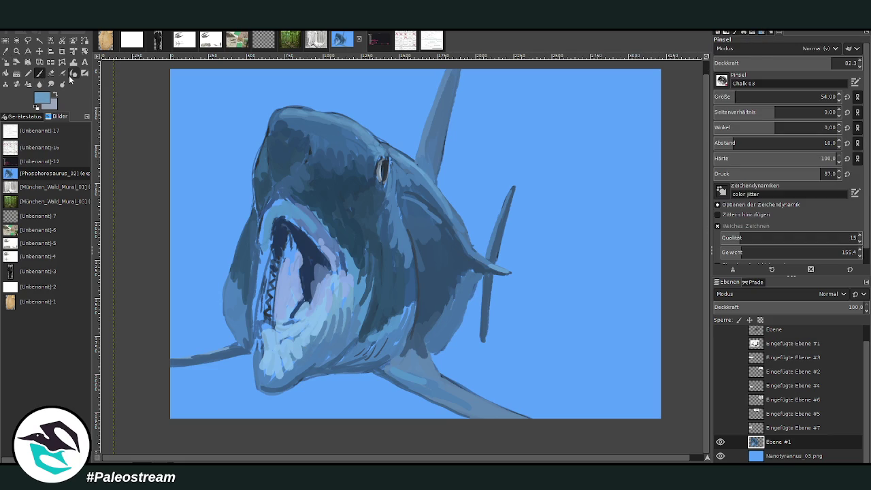
{"action": "left_click_drag", "start_coordinate": [737, 97], "coordinate": [742, 98]}
Paint light highlights on the lower jaw, head edge, throat, upper head and back, defining the eye.
{"action": "mouse_move", "coordinate": [278, 378]}
{"action": "left_mouse_down"}
{"action": "mouse_move", "coordinate": [268, 368]}
{"action": "mouse_move", "coordinate": [269, 378]}
{"action": "mouse_move", "coordinate": [292, 353]}
{"action": "mouse_move", "coordinate": [262, 333]}
{"action": "mouse_move", "coordinate": [251, 289]}
{"action": "mouse_move", "coordinate": [262, 279]}
{"action": "mouse_move", "coordinate": [238, 277]}
{"action": "mouse_move", "coordinate": [235, 306]}
{"action": "mouse_move", "coordinate": [227, 267]}
{"action": "left_mouse_up"}
{"action": "mouse_move", "coordinate": [374, 334]}
{"action": "left_mouse_down"}
{"action": "mouse_move", "coordinate": [413, 289]}
{"action": "mouse_move", "coordinate": [415, 333]}
{"action": "left_mouse_up"}
{"action": "left_click_drag", "start_coordinate": [408, 376], "coordinate": [476, 409]}
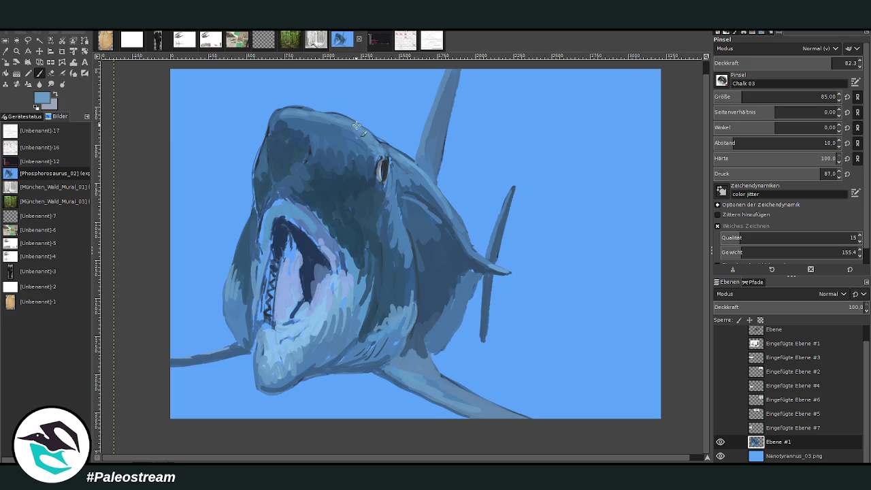
{"action": "mouse_move", "coordinate": [379, 160]}
{"action": "left_mouse_down"}
{"action": "mouse_move", "coordinate": [389, 171]}
{"action": "mouse_move", "coordinate": [375, 145]}
{"action": "mouse_move", "coordinate": [324, 113]}
{"action": "mouse_move", "coordinate": [385, 154]}
{"action": "mouse_move", "coordinate": [389, 223]}
{"action": "left_mouse_up"}
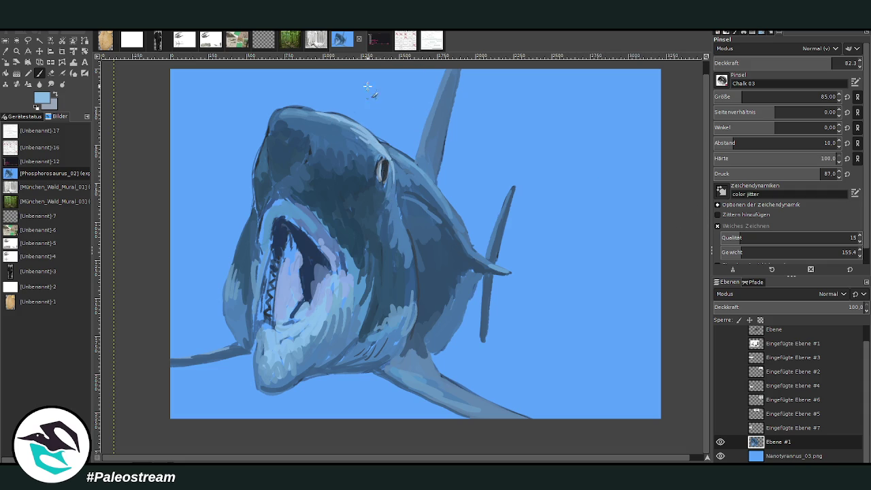
{"action": "mouse_move", "coordinate": [340, 123]}
{"action": "left_mouse_down"}
{"action": "mouse_move", "coordinate": [289, 112]}
{"action": "mouse_move", "coordinate": [347, 121]}
{"action": "left_mouse_up"}
{"action": "left_click_drag", "start_coordinate": [382, 144], "coordinate": [435, 193]}
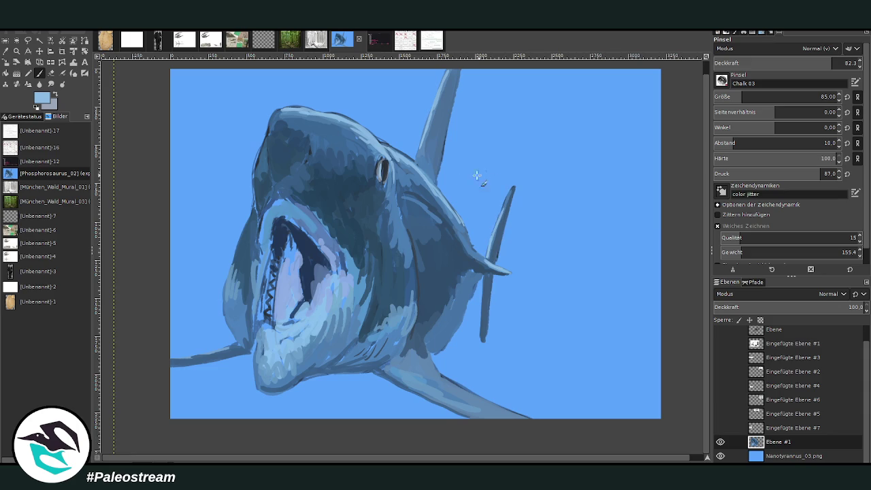
Undo two fin highlight strokes and paint light teeth over the dark zigzag.
{"action": "left_click_drag", "start_coordinate": [242, 344], "coordinate": [165, 360]}
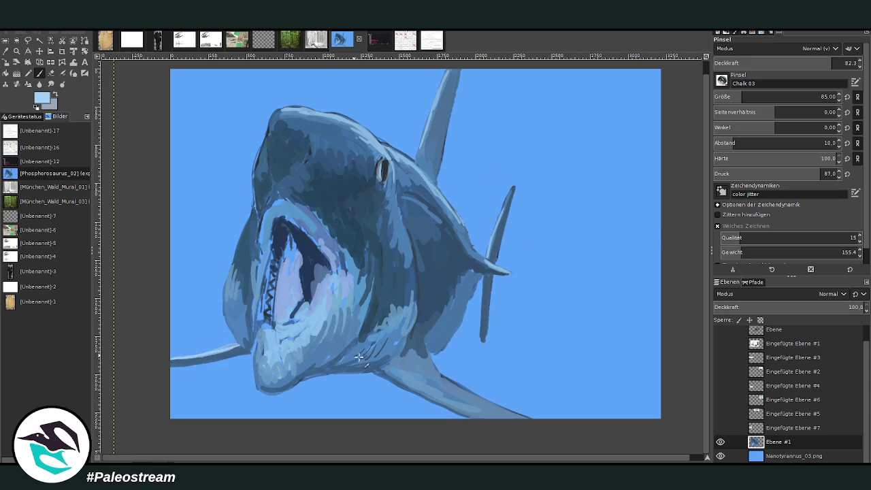
{"action": "left_click_drag", "start_coordinate": [463, 406], "coordinate": [414, 386]}
{"action": "key", "text": "ctrl+z"}
{"action": "key", "text": "ctrl+z"}
{"action": "key", "text": "x"}
{"action": "mouse_move", "coordinate": [267, 321]}
{"action": "left_mouse_down"}
{"action": "mouse_move", "coordinate": [273, 299]}
{"action": "mouse_move", "coordinate": [278, 316]}
{"action": "mouse_move", "coordinate": [272, 272]}
{"action": "mouse_move", "coordinate": [288, 230]}
{"action": "left_mouse_up"}
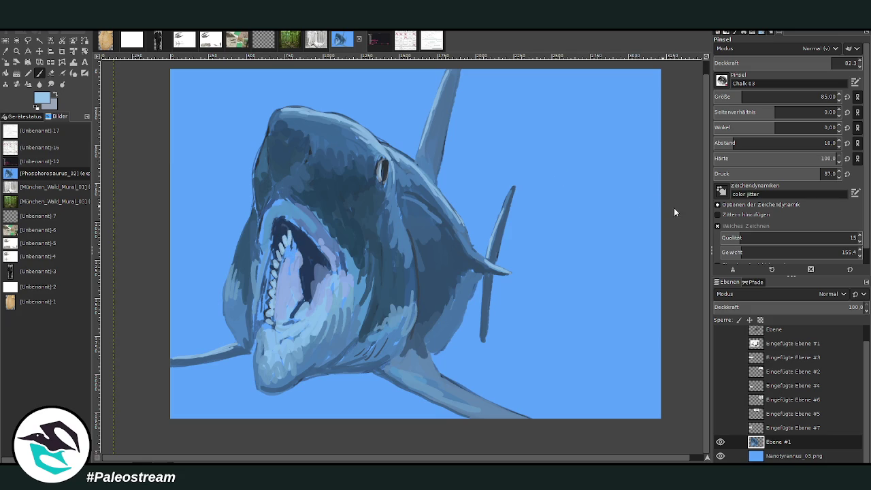
Paint pale teeth on the upper jaw and pinkish tones inside the mouth.
{"action": "left_click_drag", "start_coordinate": [293, 230], "coordinate": [297, 242]}
{"action": "left_click", "coordinate": [645, 224], "text": "ctrl"}
{"action": "left_click_drag", "start_coordinate": [299, 257], "coordinate": [288, 271]}
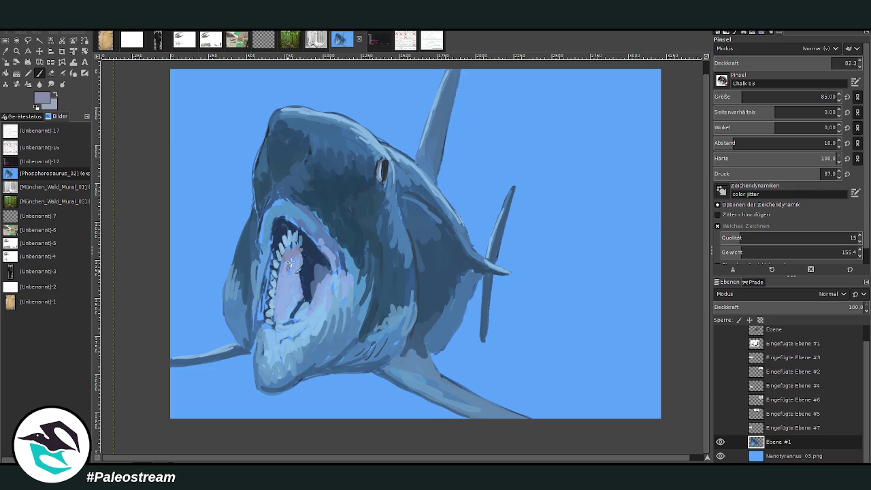
{"action": "mouse_move", "coordinate": [291, 261]}
{"action": "left_mouse_down"}
{"action": "mouse_move", "coordinate": [299, 276]}
{"action": "mouse_move", "coordinate": [306, 253]}
{"action": "left_mouse_up"}
{"action": "scroll", "coordinate": [744, 63], "scroll_direction": "up", "scroll_amount": 4}
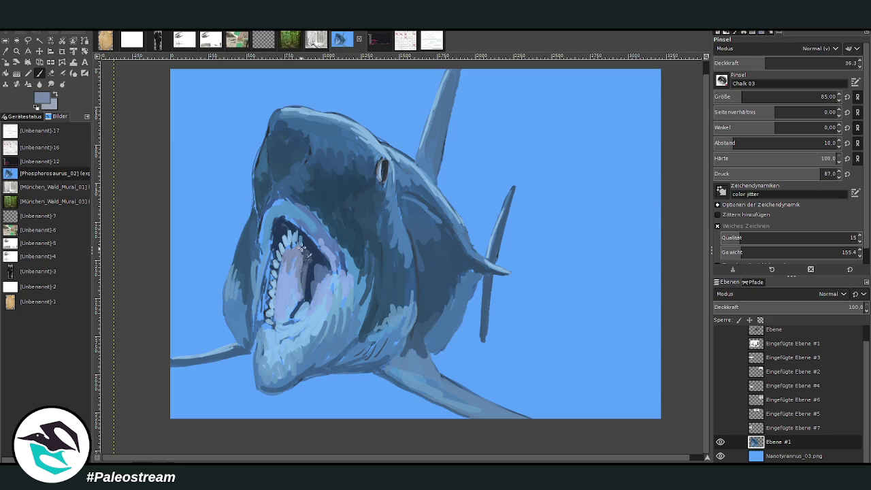
Outline the teeth in dark blue, raising brush opacity to 69.4 and then 88.5.
{"action": "key", "text": "x"}
{"action": "mouse_move", "coordinate": [302, 265]}
{"action": "left_mouse_down"}
{"action": "mouse_move", "coordinate": [299, 309]}
{"action": "mouse_move", "coordinate": [282, 314]}
{"action": "mouse_move", "coordinate": [277, 295]}
{"action": "left_mouse_up"}
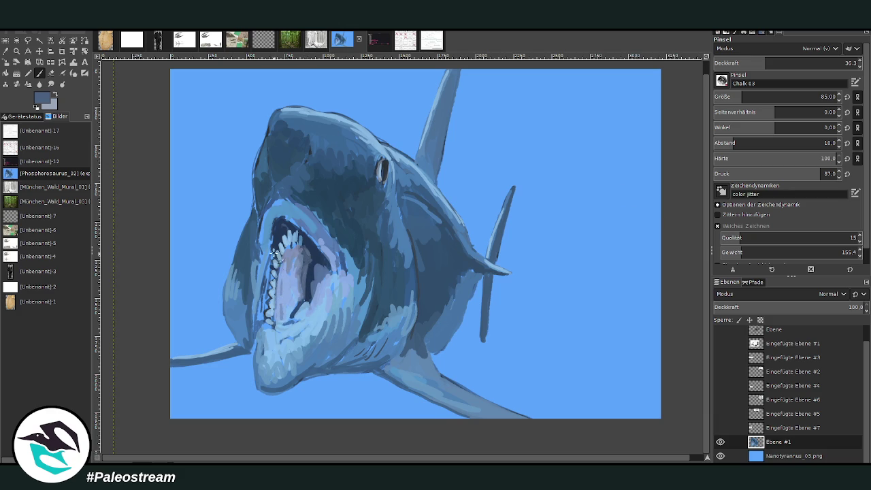
{"action": "left_click_drag", "start_coordinate": [774, 64], "coordinate": [813, 64]}
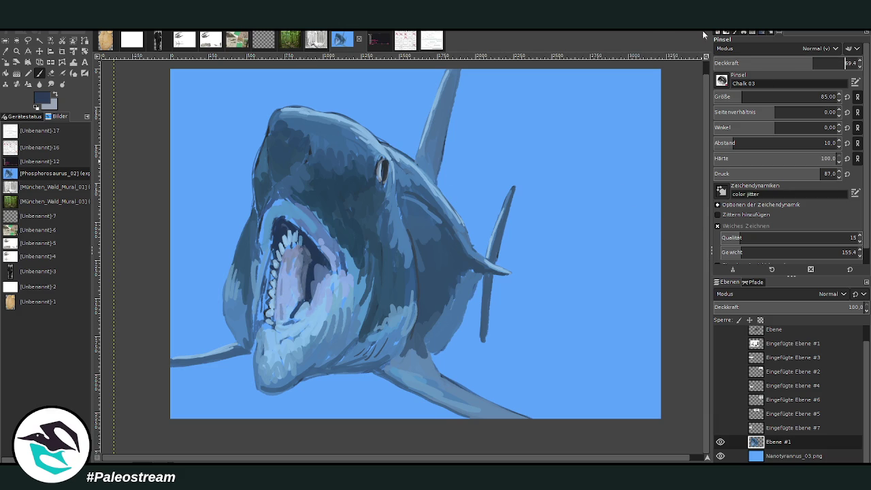
{"action": "left_click_drag", "start_coordinate": [264, 307], "coordinate": [266, 204]}
{"action": "left_click_drag", "start_coordinate": [263, 270], "coordinate": [258, 334]}
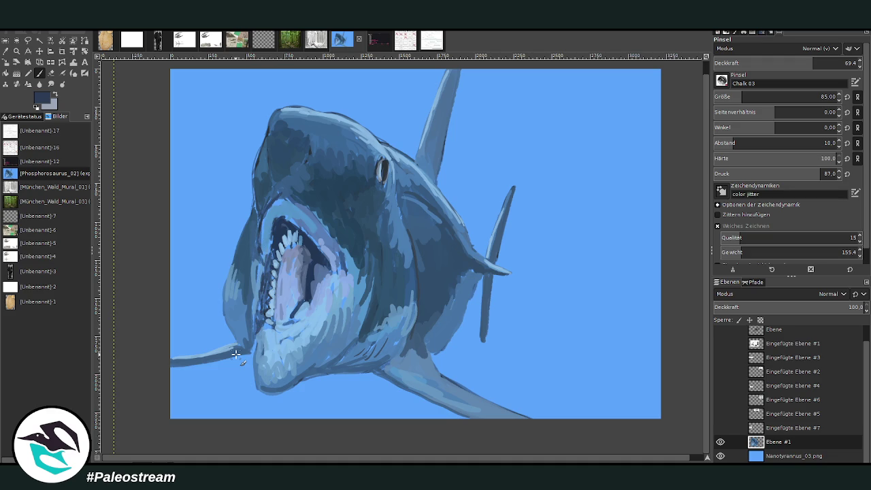
{"action": "left_click", "coordinate": [842, 63]}
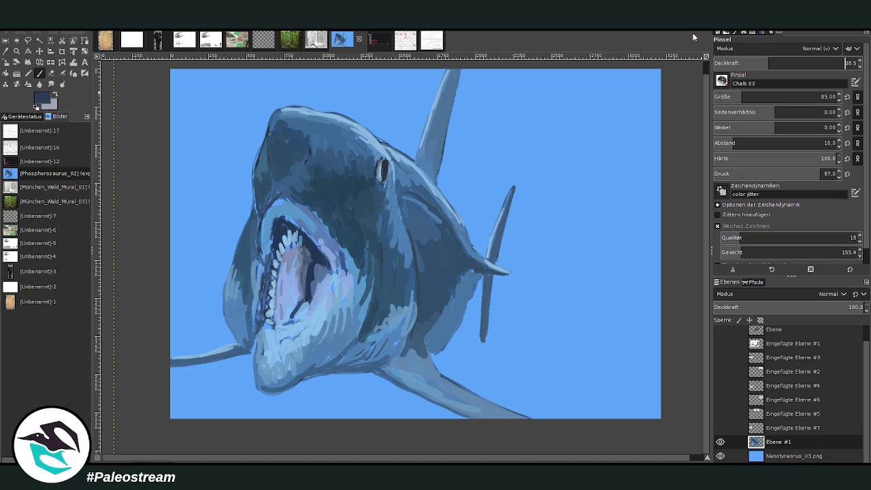
{"action": "mouse_move", "coordinate": [284, 254]}
{"action": "left_mouse_down"}
{"action": "mouse_move", "coordinate": [289, 291]}
{"action": "mouse_move", "coordinate": [296, 276]}
{"action": "left_mouse_up"}
{"action": "left_click_drag", "start_coordinate": [317, 284], "coordinate": [318, 310]}
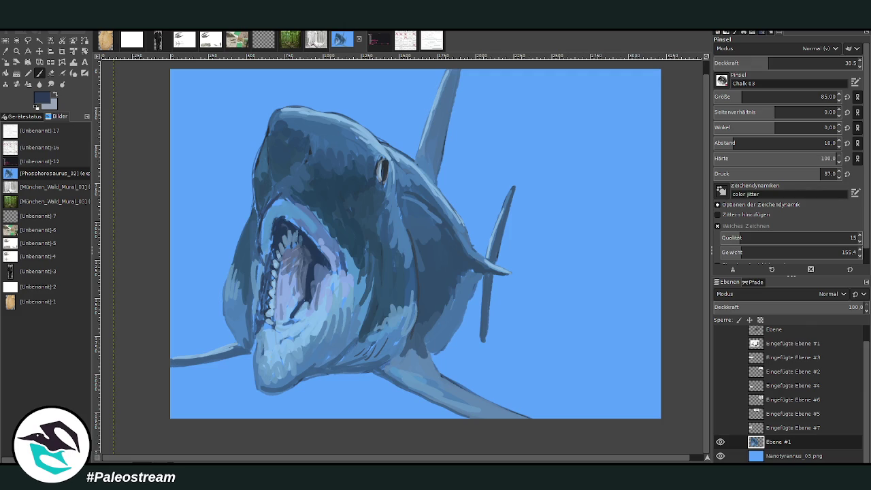
{"action": "key", "text": "o"}
{"action": "left_click", "coordinate": [423, 364]}
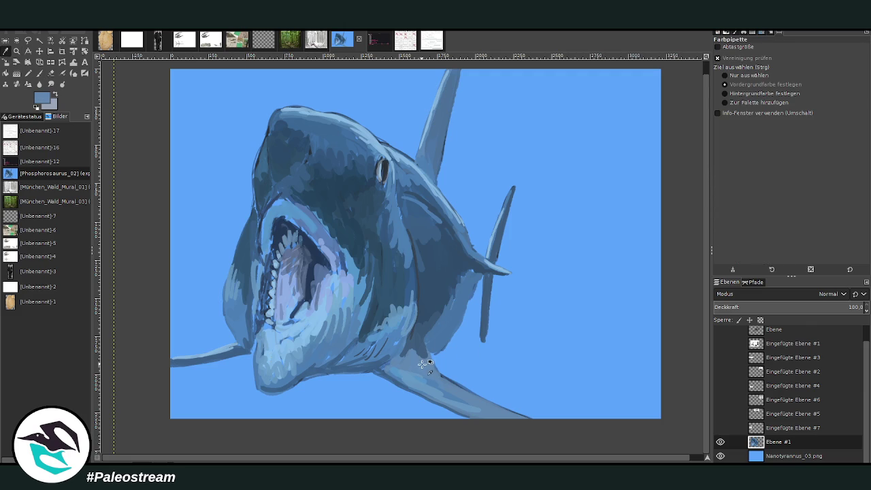
Lighten the lower pectoral fin and gill edge, and darken the head from eye to snout.
{"action": "left_click", "coordinate": [39, 73]}
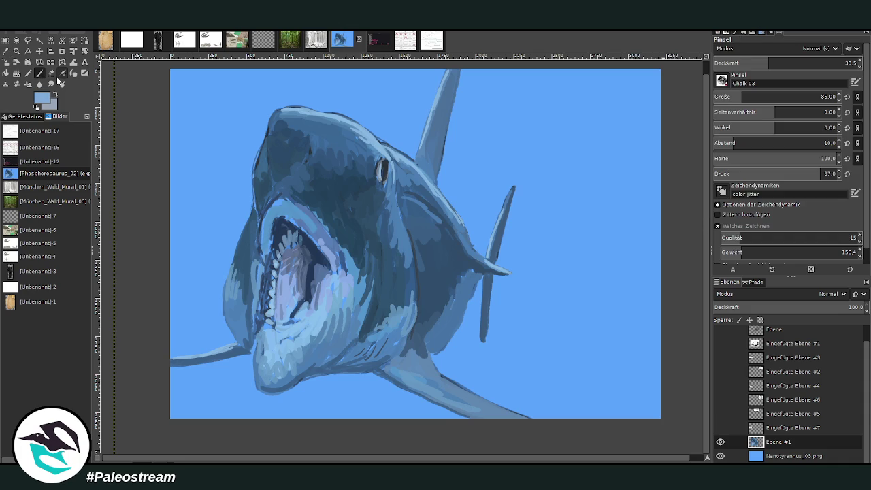
{"action": "left_click_drag", "start_coordinate": [535, 417], "coordinate": [487, 409]}
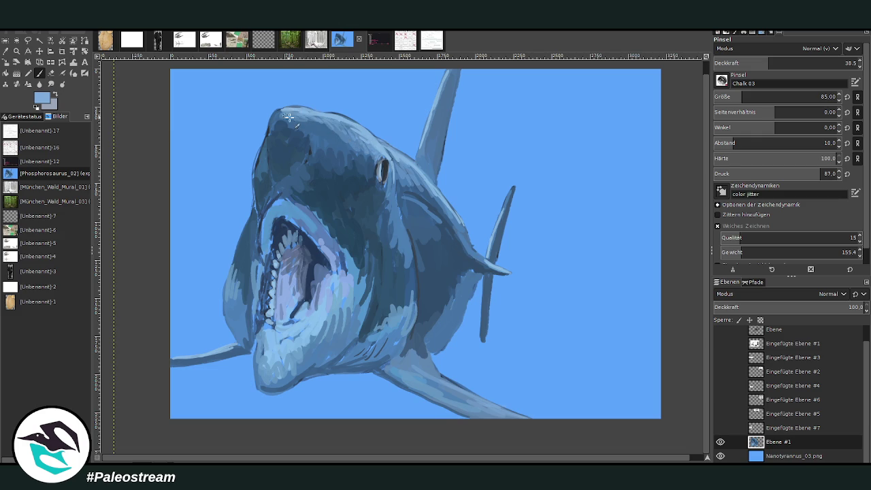
{"action": "left_click", "coordinate": [792, 59]}
{"action": "left_click", "coordinate": [824, 59]}
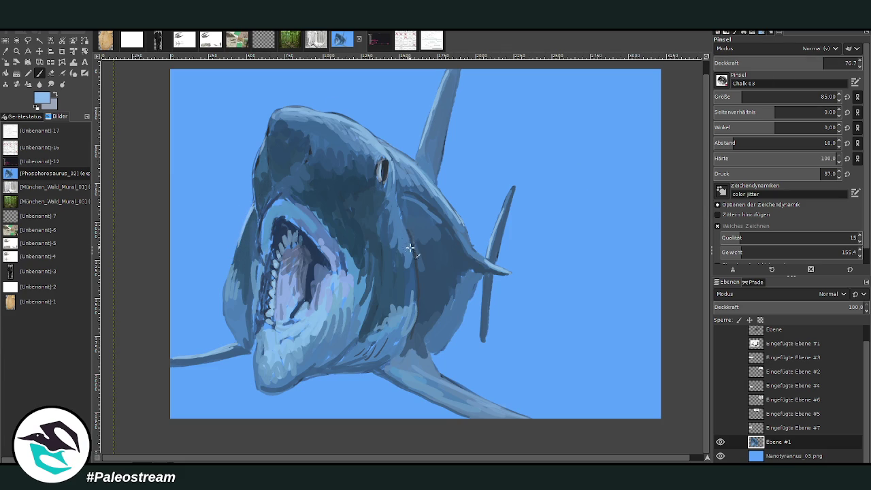
{"action": "left_click_drag", "start_coordinate": [414, 272], "coordinate": [397, 208]}
{"action": "left_click", "coordinate": [776, 61]}
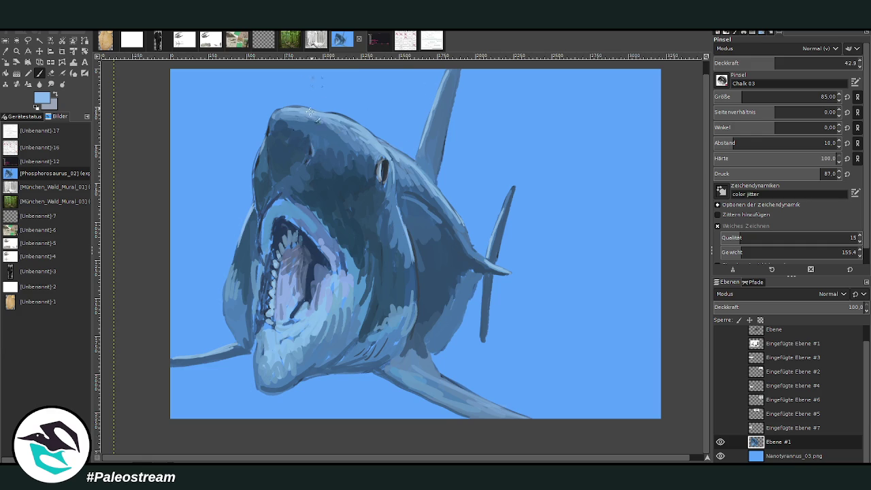
{"action": "mouse_move", "coordinate": [309, 147]}
{"action": "left_mouse_down"}
{"action": "mouse_move", "coordinate": [307, 115]}
{"action": "mouse_move", "coordinate": [276, 117]}
{"action": "mouse_move", "coordinate": [261, 152]}
{"action": "mouse_move", "coordinate": [270, 117]}
{"action": "mouse_move", "coordinate": [254, 171]}
{"action": "left_mouse_up"}
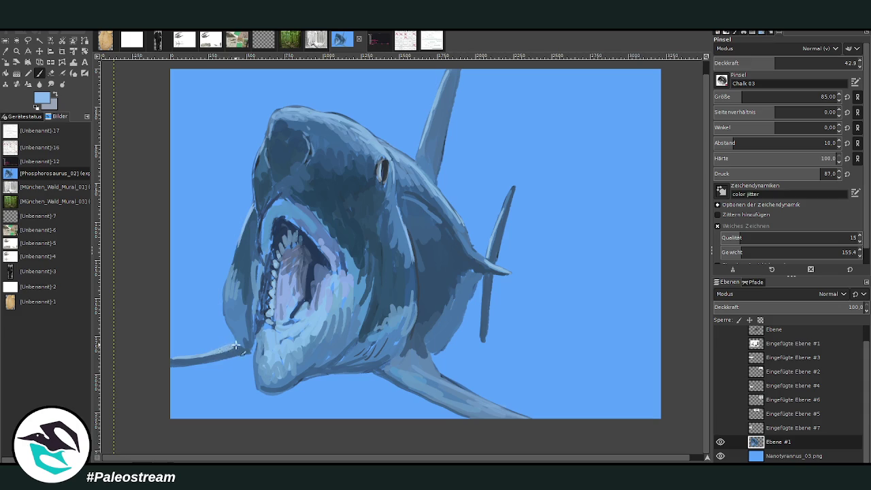
Paint sampled medium and lighter blues along the flank and pectoral fin at 11.4 opacity.
{"action": "left_click", "coordinate": [690, 158], "text": "ctrl"}
{"action": "left_click_drag", "start_coordinate": [415, 203], "coordinate": [457, 238]}
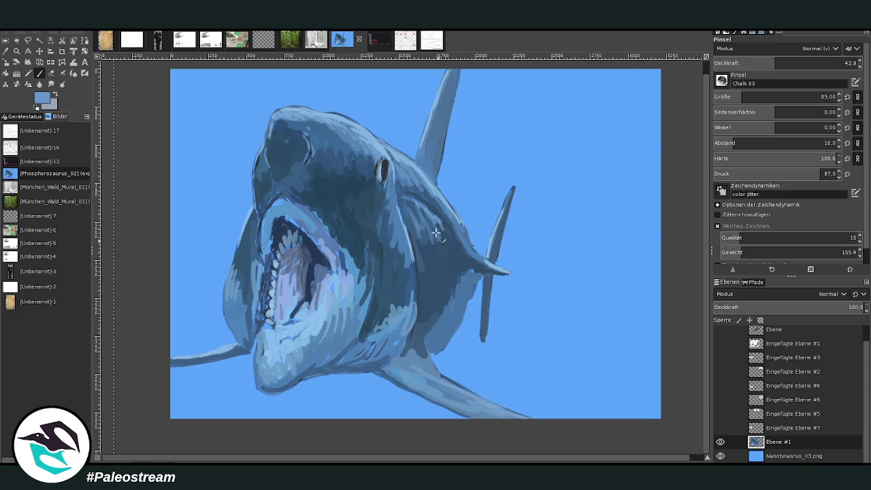
{"action": "left_click", "coordinate": [487, 196], "text": "ctrl"}
{"action": "left_click", "coordinate": [643, 218], "text": "ctrl"}
{"action": "left_click_drag", "start_coordinate": [474, 252], "coordinate": [474, 256]}
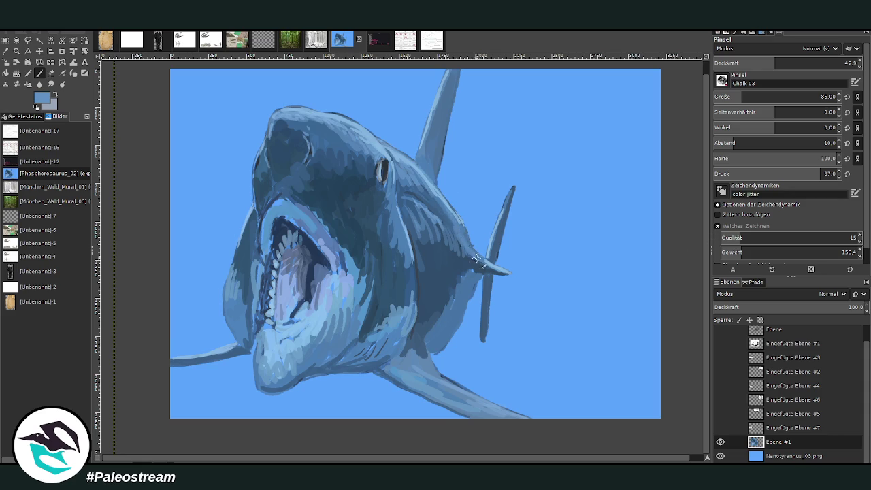
{"action": "left_click", "coordinate": [17, 41]}
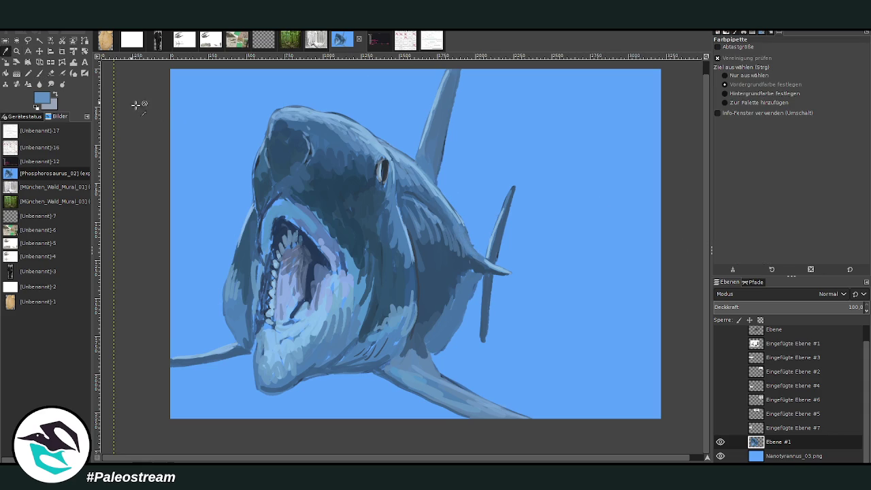
{"action": "left_click", "coordinate": [39, 73]}
{"action": "left_click_drag", "start_coordinate": [749, 97], "coordinate": [791, 97]}
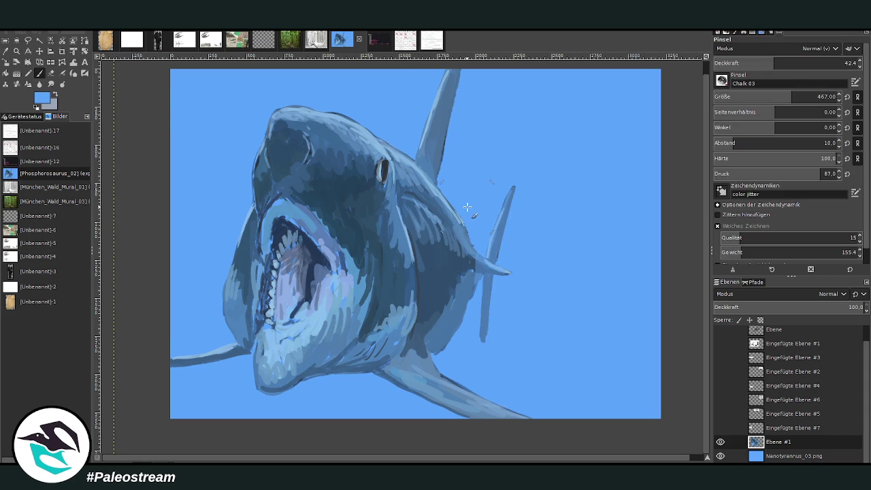
{"action": "key", "text": "ctrl+z"}
{"action": "left_click", "coordinate": [730, 62]}
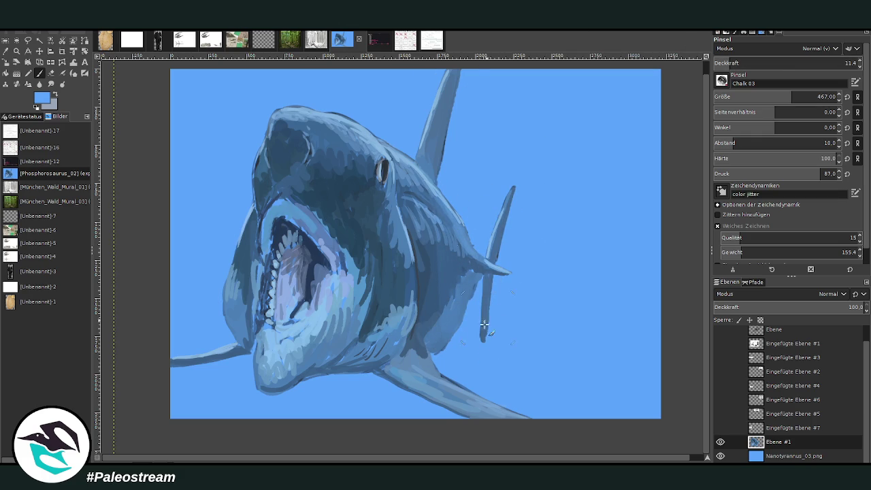
{"action": "left_click_drag", "start_coordinate": [507, 187], "coordinate": [476, 338]}
Smudge the body edge, flank, eye area and upper lip with brush sizes 163 and 303.
{"action": "key", "text": "s"}
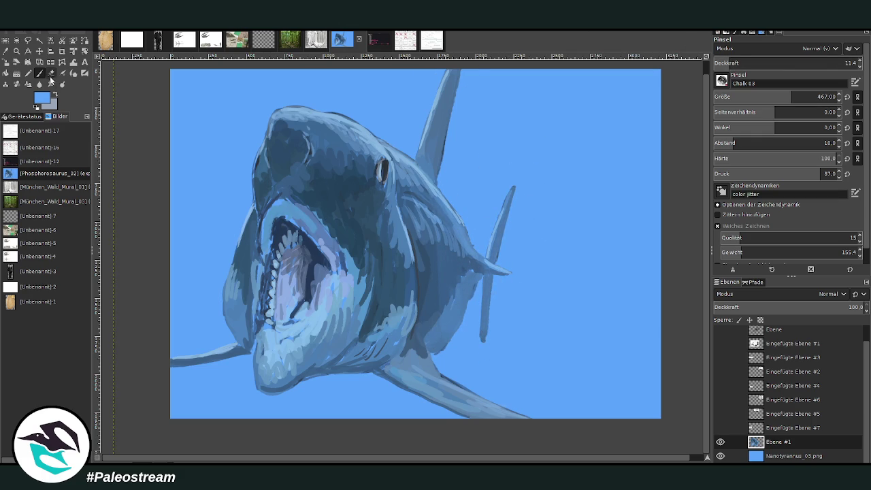
{"action": "left_click", "coordinate": [733, 98]}
{"action": "left_click_drag", "start_coordinate": [466, 272], "coordinate": [429, 333]}
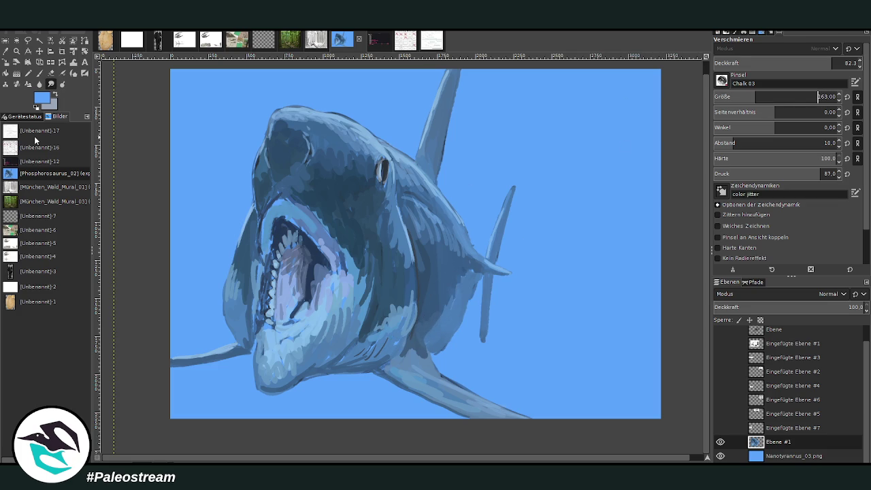
{"action": "left_click_drag", "start_coordinate": [435, 248], "coordinate": [458, 254]}
{"action": "left_click", "coordinate": [773, 96]}
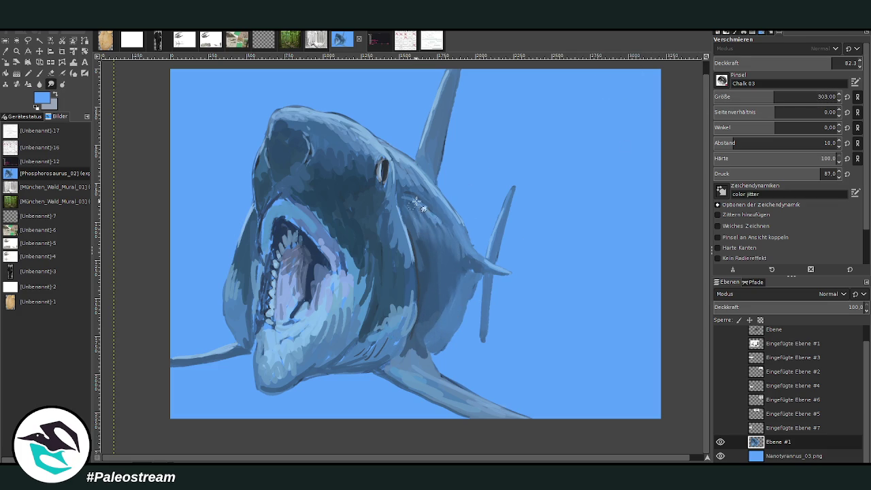
{"action": "left_click_drag", "start_coordinate": [431, 212], "coordinate": [462, 269]}
{"action": "left_click_drag", "start_coordinate": [408, 211], "coordinate": [372, 136]}
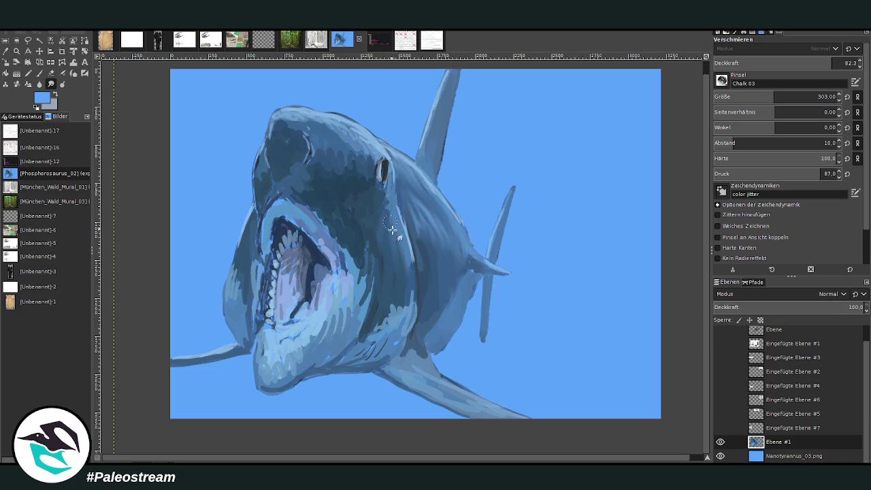
{"action": "mouse_move", "coordinate": [362, 160]}
{"action": "left_mouse_down"}
{"action": "mouse_move", "coordinate": [354, 181]}
{"action": "mouse_move", "coordinate": [255, 263]}
{"action": "left_mouse_up"}
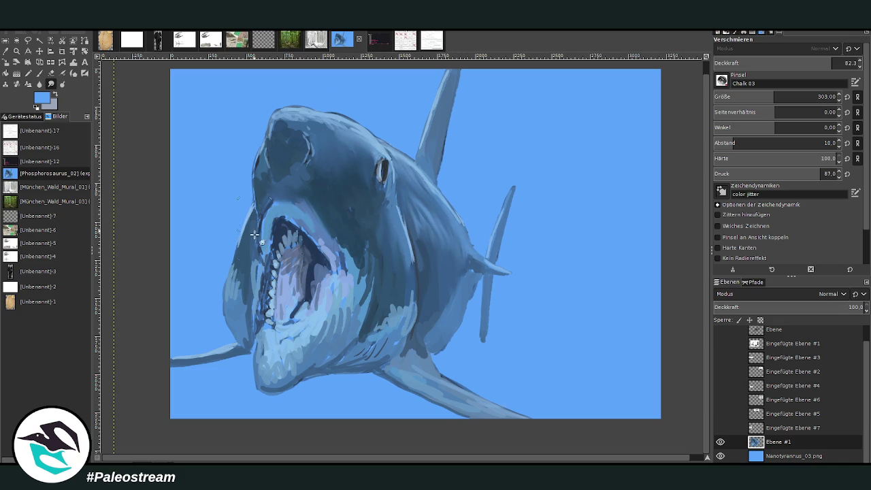
{"action": "mouse_move", "coordinate": [259, 196]}
{"action": "left_mouse_down"}
{"action": "mouse_move", "coordinate": [340, 254]}
{"action": "mouse_move", "coordinate": [283, 365]}
{"action": "mouse_move", "coordinate": [344, 359]}
{"action": "mouse_move", "coordinate": [376, 345]}
{"action": "mouse_move", "coordinate": [391, 321]}
{"action": "mouse_move", "coordinate": [425, 366]}
{"action": "mouse_move", "coordinate": [419, 346]}
{"action": "mouse_move", "coordinate": [465, 272]}
{"action": "mouse_move", "coordinate": [431, 317]}
{"action": "mouse_move", "coordinate": [392, 312]}
{"action": "left_mouse_up"}
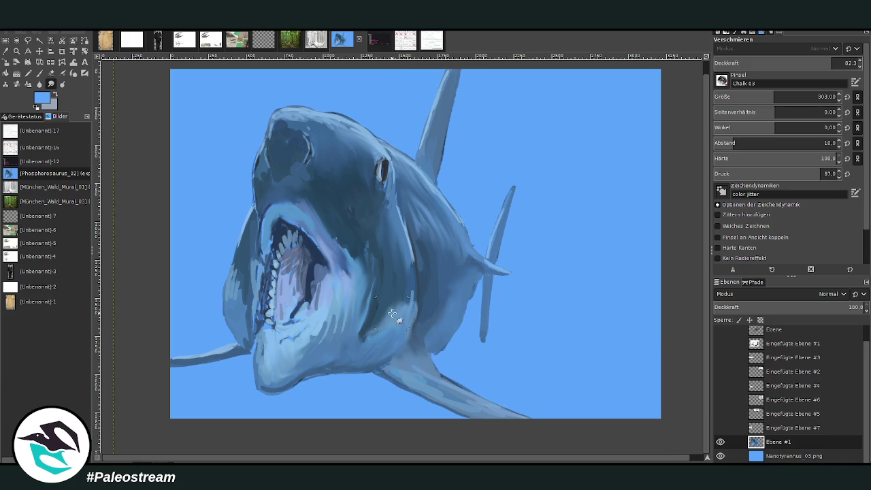
Paint the right flank with dark blue sampled from the head, then smudge it smooth.
{"action": "left_click", "coordinate": [6, 59]}
{"action": "left_click", "coordinate": [308, 145]}
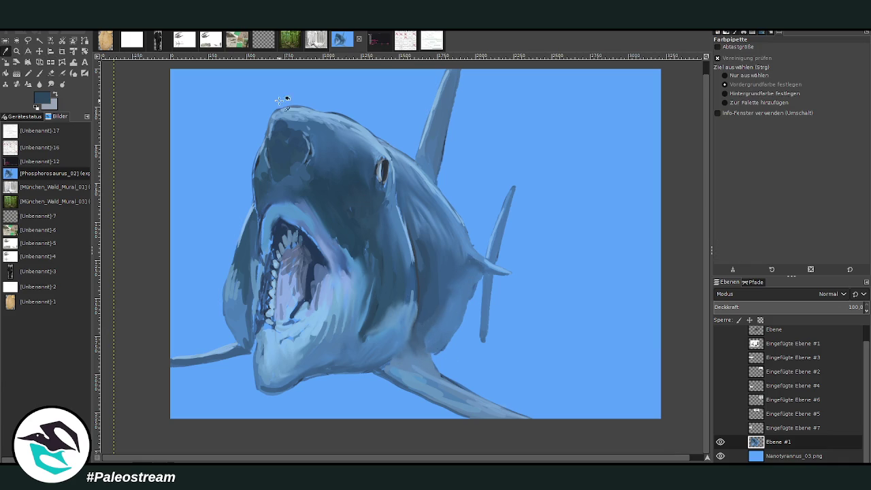
{"action": "left_click", "coordinate": [38, 74]}
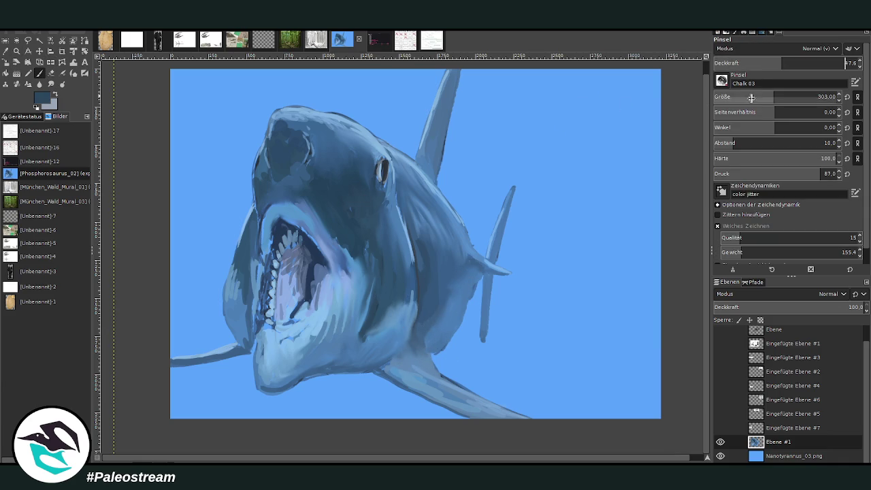
{"action": "mouse_move", "coordinate": [433, 325]}
{"action": "left_mouse_down"}
{"action": "mouse_move", "coordinate": [429, 337]}
{"action": "mouse_move", "coordinate": [425, 323]}
{"action": "mouse_move", "coordinate": [442, 326]}
{"action": "mouse_move", "coordinate": [444, 291]}
{"action": "left_mouse_up"}
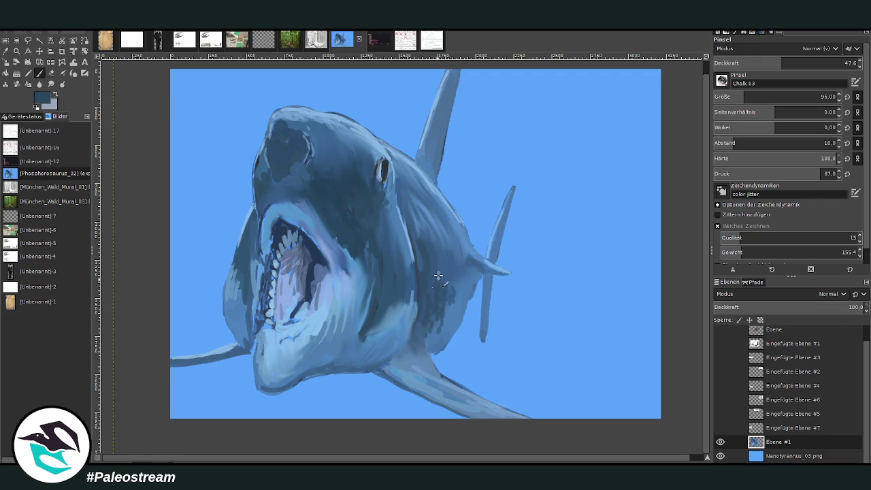
{"action": "left_click_drag", "start_coordinate": [464, 304], "coordinate": [455, 272]}
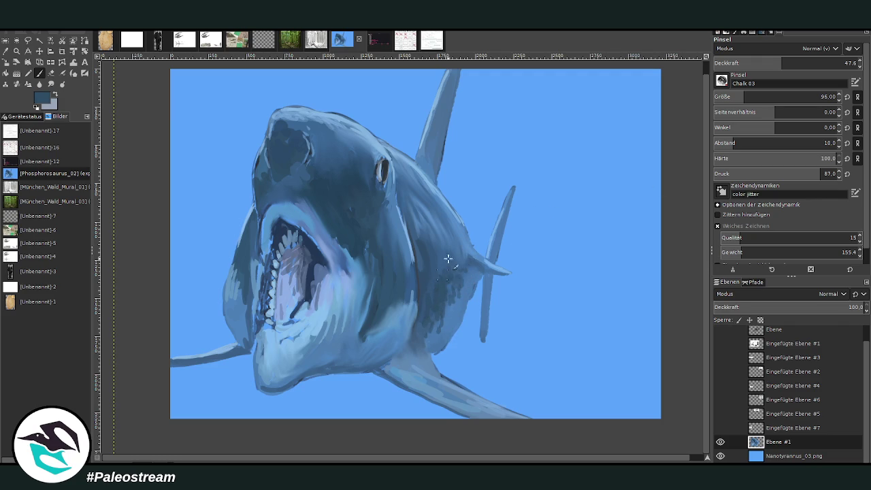
{"action": "left_click", "coordinate": [50, 84]}
{"action": "left_click_drag", "start_coordinate": [451, 261], "coordinate": [432, 295]}
{"action": "left_click_drag", "start_coordinate": [425, 245], "coordinate": [416, 311]}
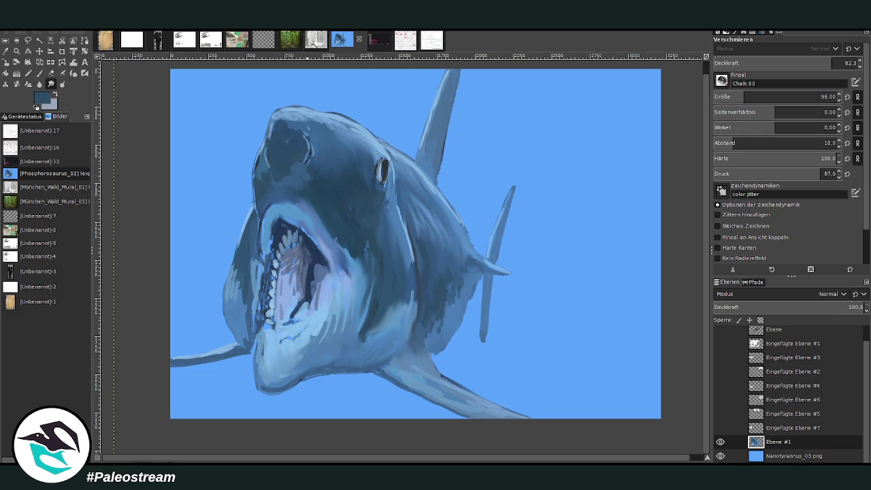
Paint lighter blue inside the upper mouth and darken the upper lip edge at 72.9 opacity.
{"action": "left_click", "coordinate": [5, 51]}
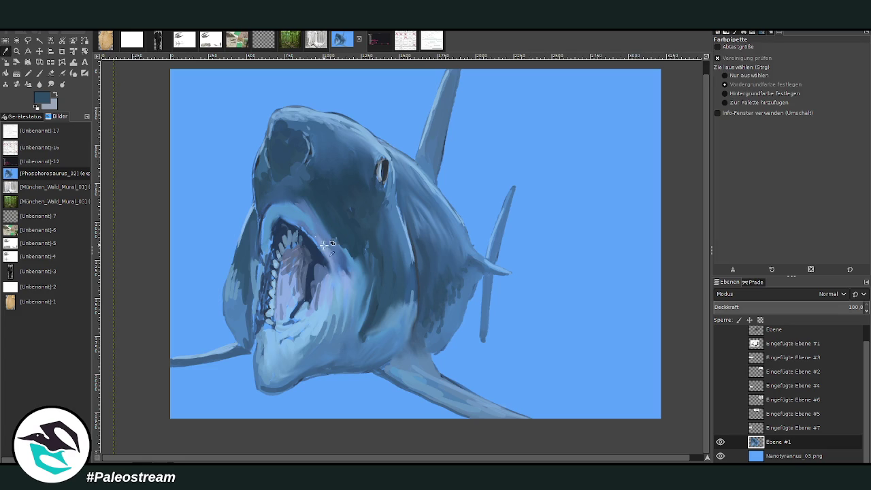
{"action": "left_click", "coordinate": [351, 249]}
{"action": "left_click", "coordinate": [39, 73]}
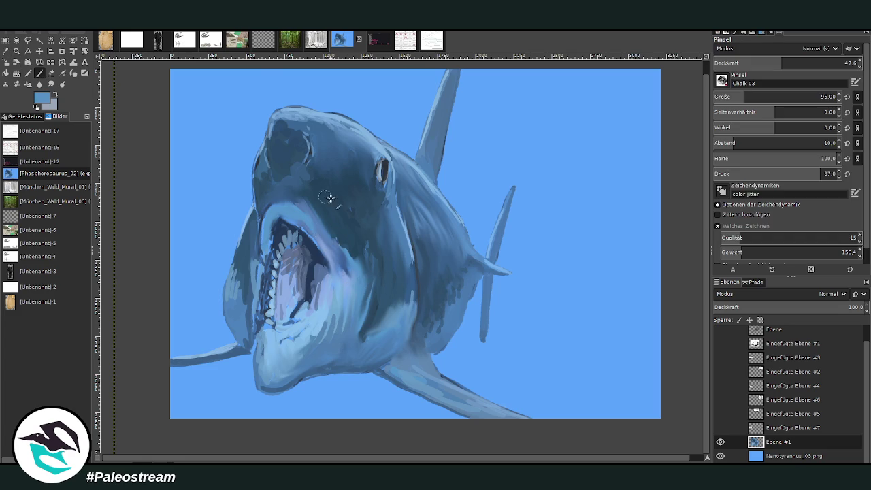
{"action": "left_click_drag", "start_coordinate": [324, 253], "coordinate": [290, 213]}
{"action": "left_click", "coordinate": [820, 63]}
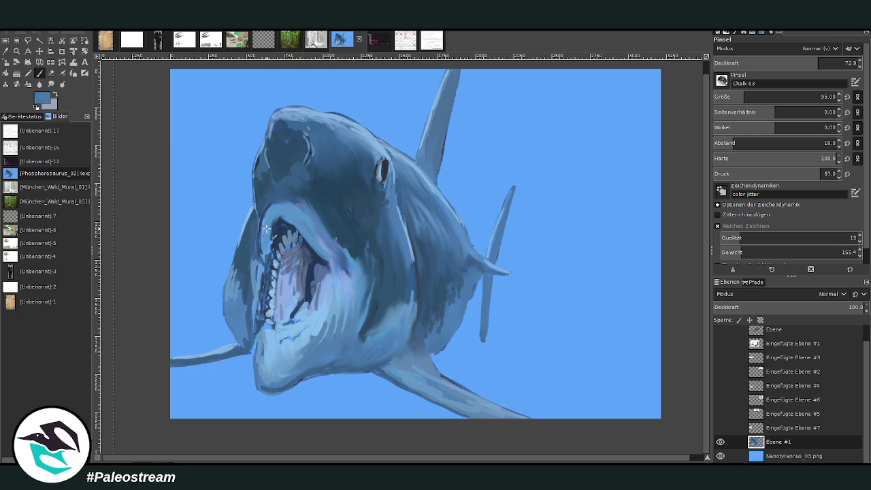
{"action": "mouse_move", "coordinate": [260, 249]}
{"action": "left_mouse_down"}
{"action": "mouse_move", "coordinate": [267, 213]}
{"action": "mouse_move", "coordinate": [263, 266]}
{"action": "left_mouse_up"}
Redefine the eye with darker shading and a lighter rim, then lower opacity to 57.4.
{"action": "left_click_drag", "start_coordinate": [374, 166], "coordinate": [384, 172]}
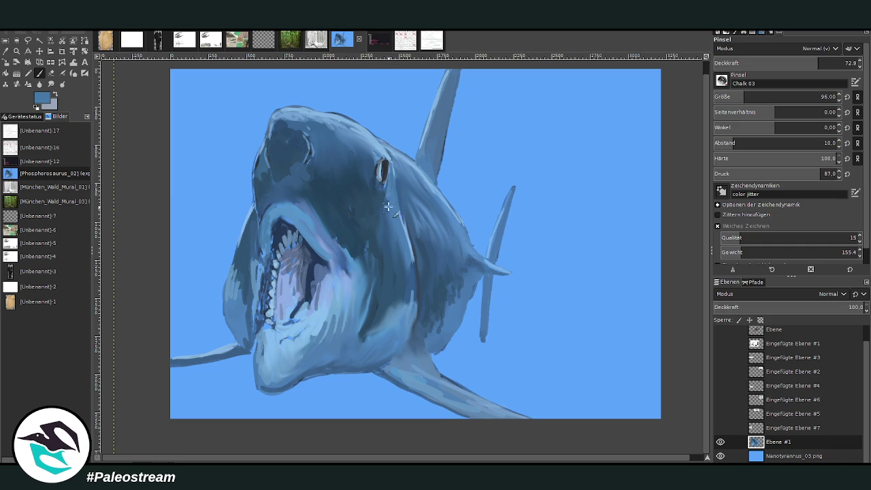
{"action": "left_click_drag", "start_coordinate": [380, 163], "coordinate": [382, 178]}
{"action": "left_click", "coordinate": [379, 158], "text": "ctrl"}
{"action": "left_click_drag", "start_coordinate": [384, 164], "coordinate": [381, 162]}
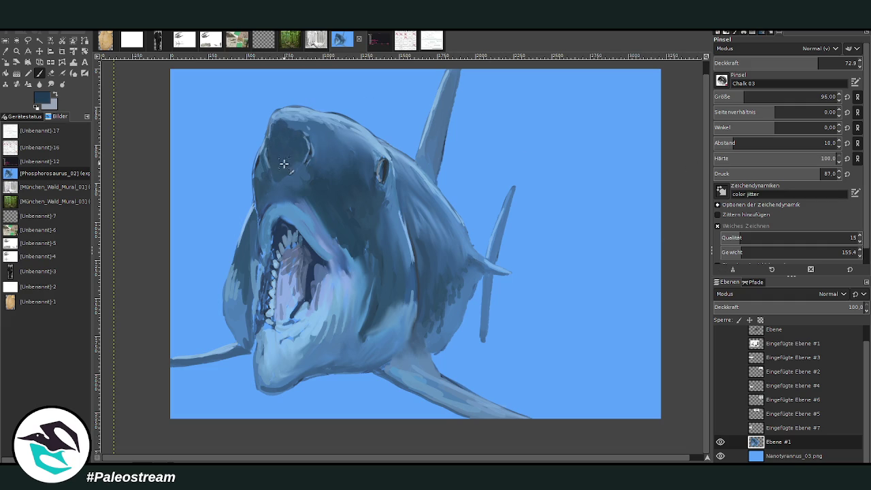
{"action": "mouse_move", "coordinate": [279, 166]}
{"action": "left_mouse_down"}
{"action": "mouse_move", "coordinate": [292, 156]}
{"action": "mouse_move", "coordinate": [278, 149]}
{"action": "mouse_move", "coordinate": [271, 162]}
{"action": "left_mouse_up"}
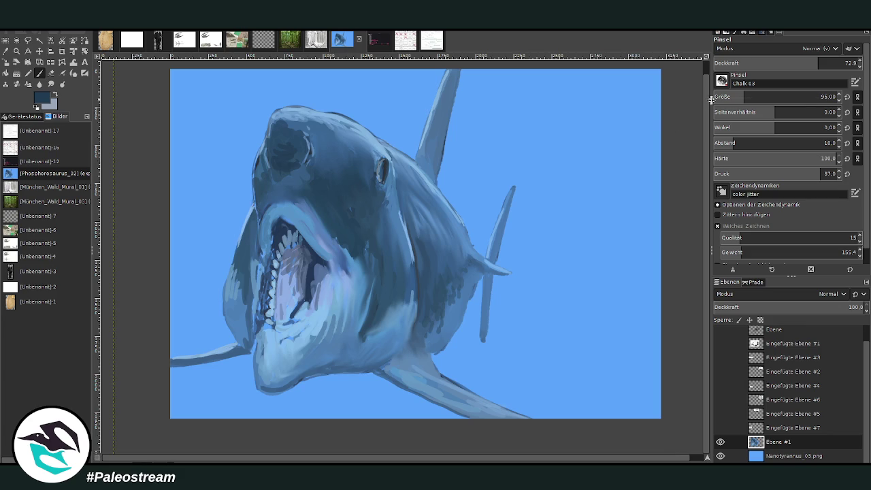
{"action": "left_click", "coordinate": [796, 62]}
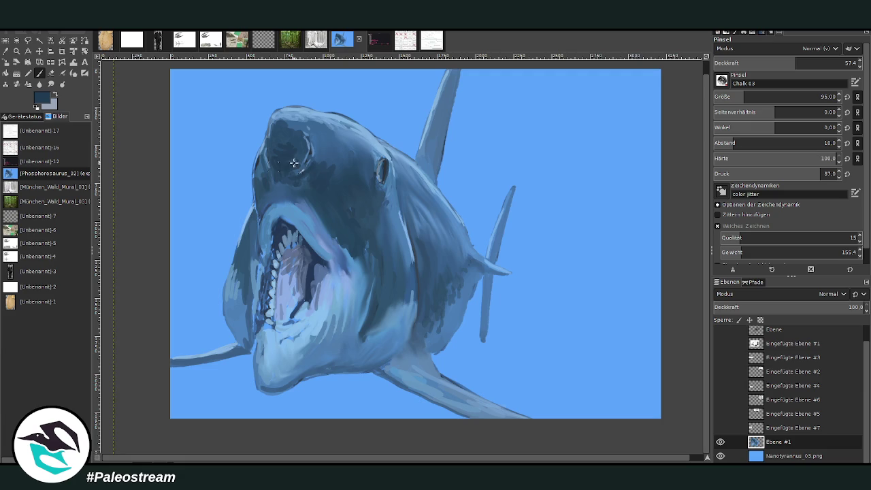
Set brush size 197 and opacity 35.3, then smudge the left jaw and mouth edge.
{"action": "left_click", "coordinate": [760, 97]}
{"action": "left_click", "coordinate": [764, 63]}
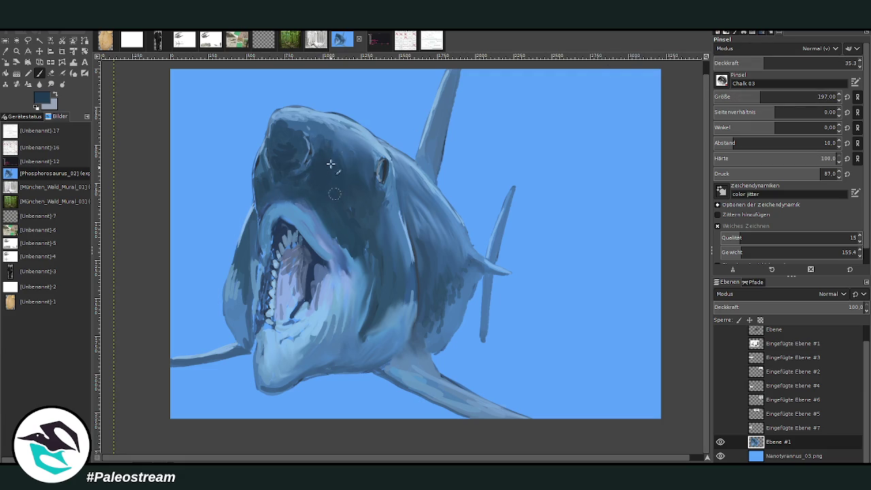
{"action": "left_click", "coordinate": [51, 84]}
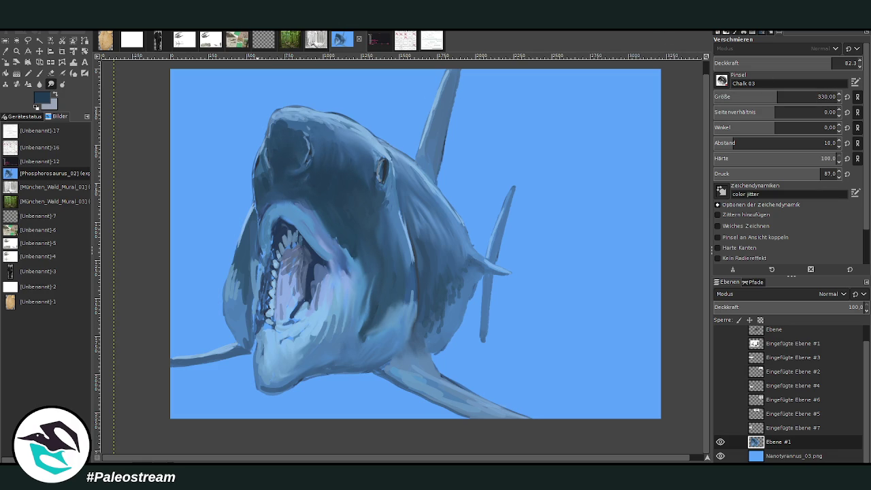
{"action": "left_click_drag", "start_coordinate": [264, 254], "coordinate": [249, 340]}
Return to the Paintbrush and resize it to 191.
{"action": "left_click", "coordinate": [51, 73]}
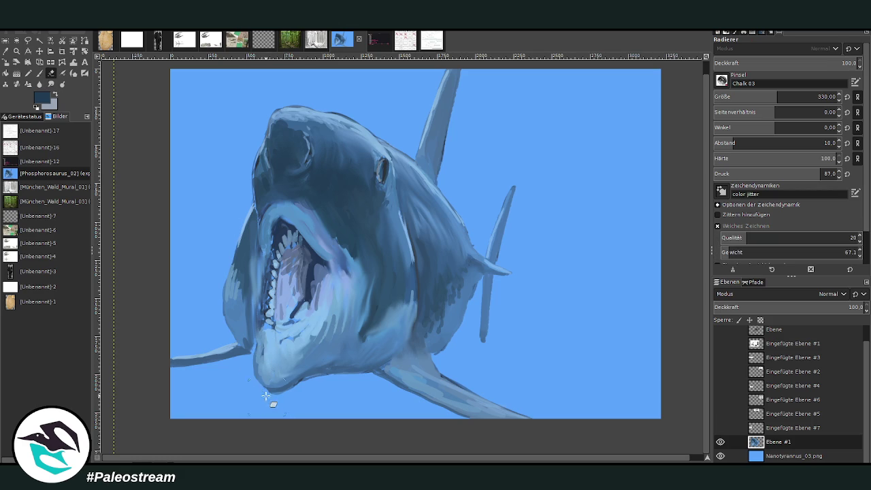
{"action": "key", "text": "o"}
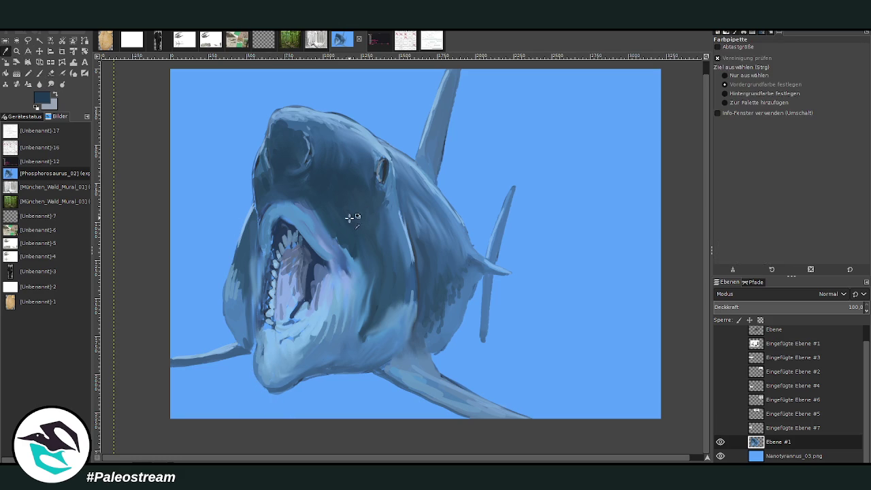
{"action": "left_click", "coordinate": [39, 72]}
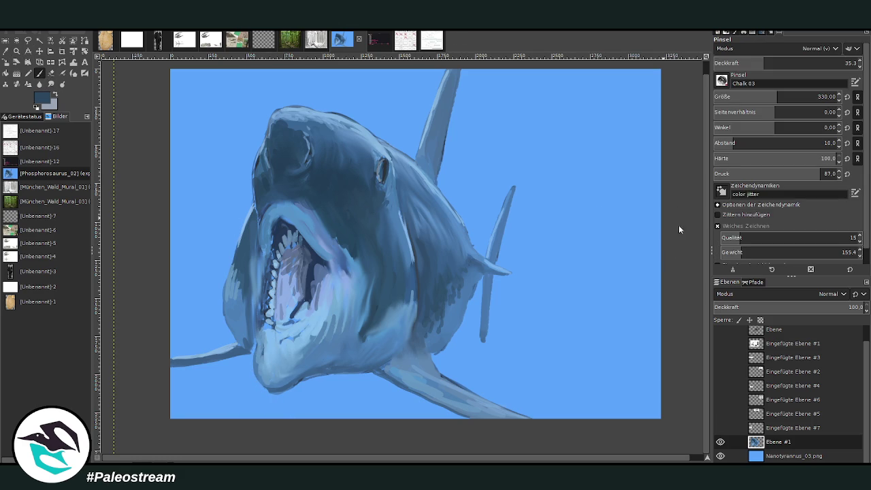
{"action": "left_click", "coordinate": [791, 63]}
{"action": "left_click_drag", "start_coordinate": [789, 97], "coordinate": [707, 75]}
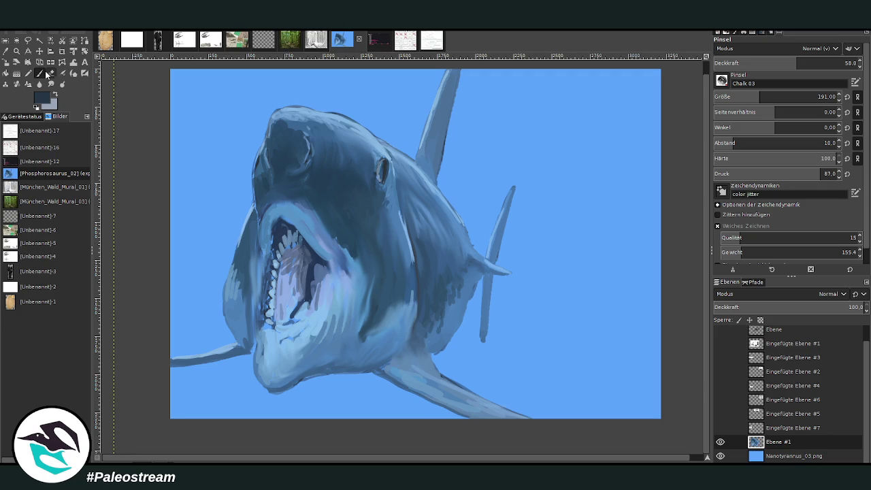
Darken the cheek and the left edge of the mouth with strokes at 36.9 opacity.
{"action": "mouse_move", "coordinate": [294, 367]}
{"action": "left_mouse_down"}
{"action": "mouse_move", "coordinate": [276, 365]}
{"action": "mouse_move", "coordinate": [267, 376]}
{"action": "left_mouse_up"}
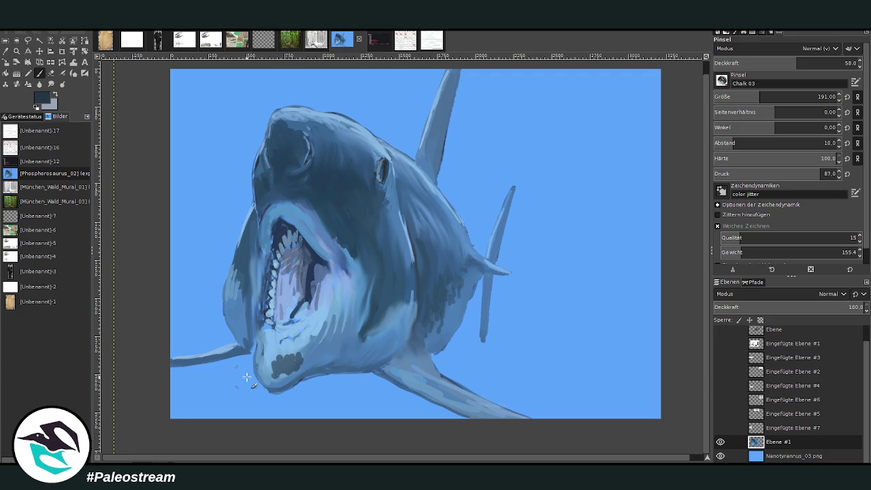
{"action": "key", "text": "ctrl+z"}
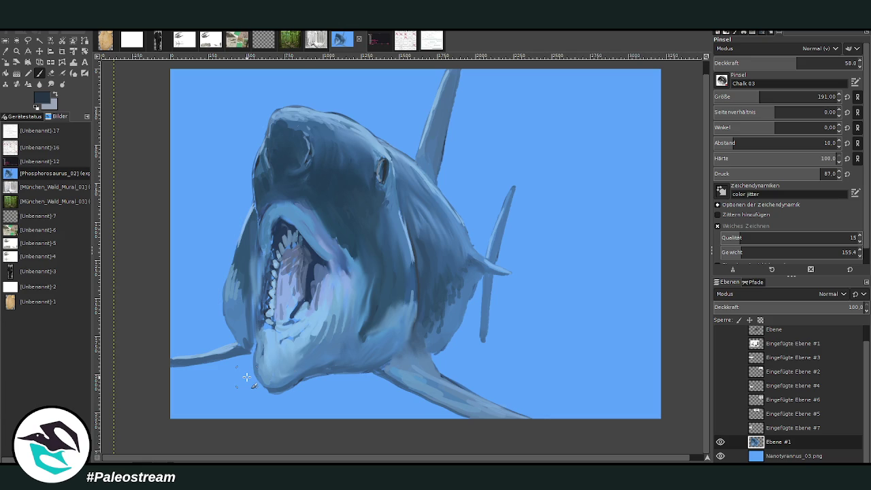
{"action": "left_click", "coordinate": [766, 63]}
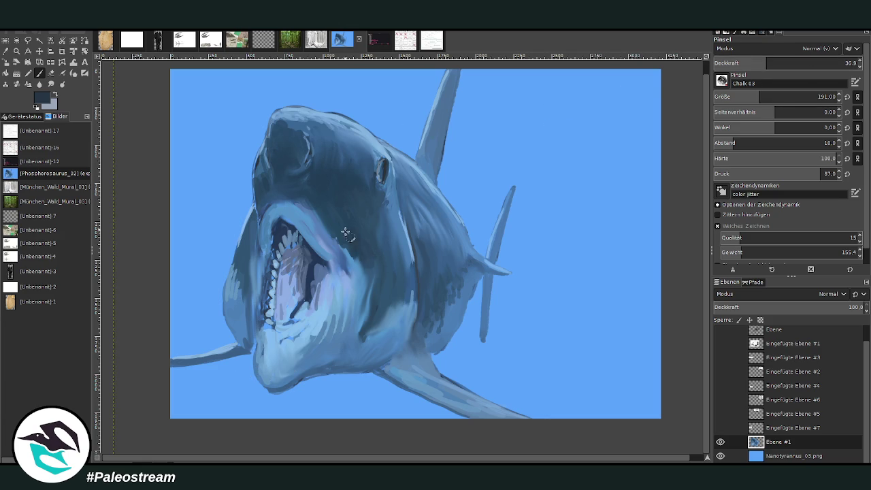
{"action": "left_click_drag", "start_coordinate": [361, 269], "coordinate": [359, 309]}
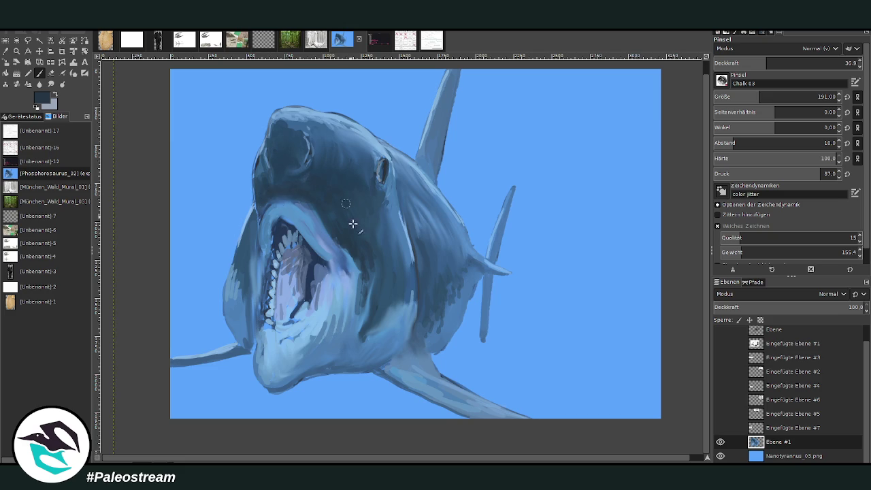
{"action": "left_click_drag", "start_coordinate": [363, 301], "coordinate": [354, 335]}
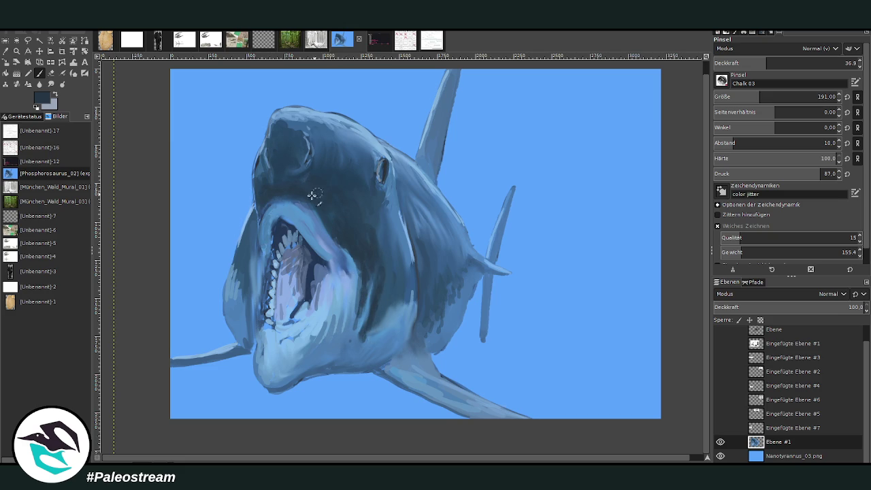
{"action": "left_click_drag", "start_coordinate": [256, 229], "coordinate": [256, 272]}
{"action": "left_click", "coordinate": [7, 51]}
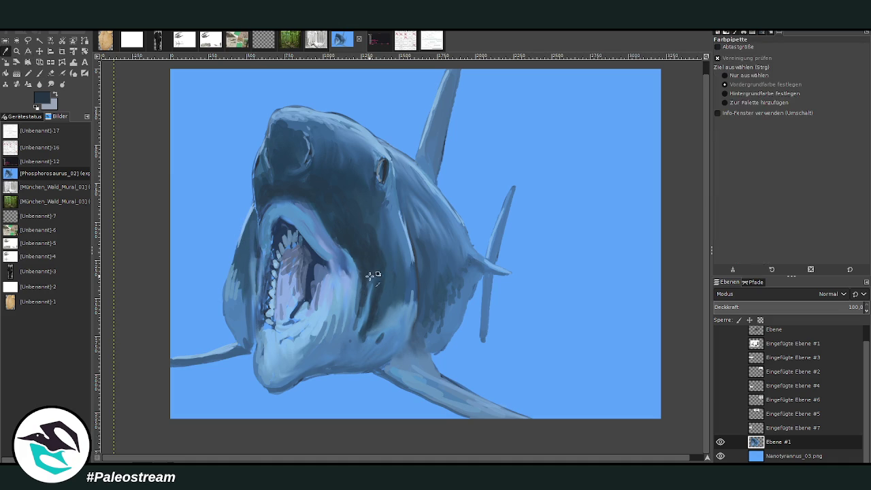
Stipple dark spots across the lower jaw and throat.
{"action": "left_click", "coordinate": [41, 74]}
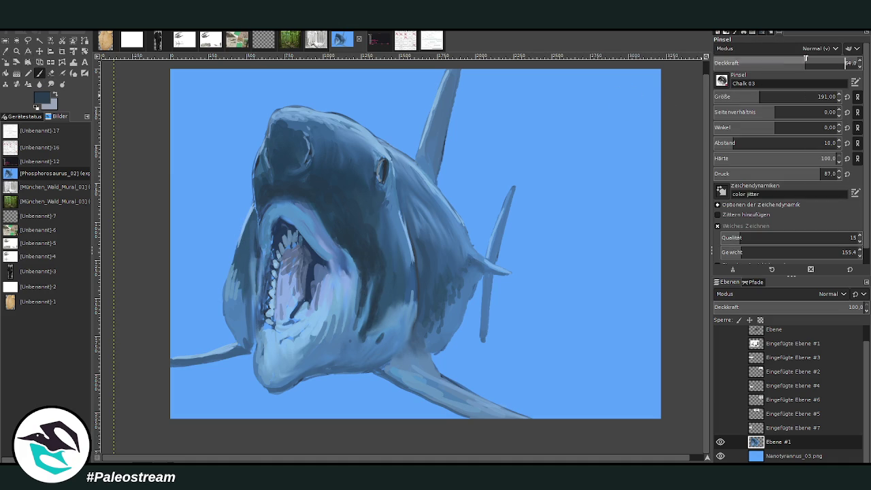
{"action": "left_click", "coordinate": [394, 321]}
{"action": "left_click", "coordinate": [366, 353]}
{"action": "left_click", "coordinate": [348, 349]}
{"action": "left_click", "coordinate": [339, 348]}
{"action": "left_click", "coordinate": [364, 362]}
{"action": "left_click", "coordinate": [345, 327]}
{"action": "left_click", "coordinate": [326, 341]}
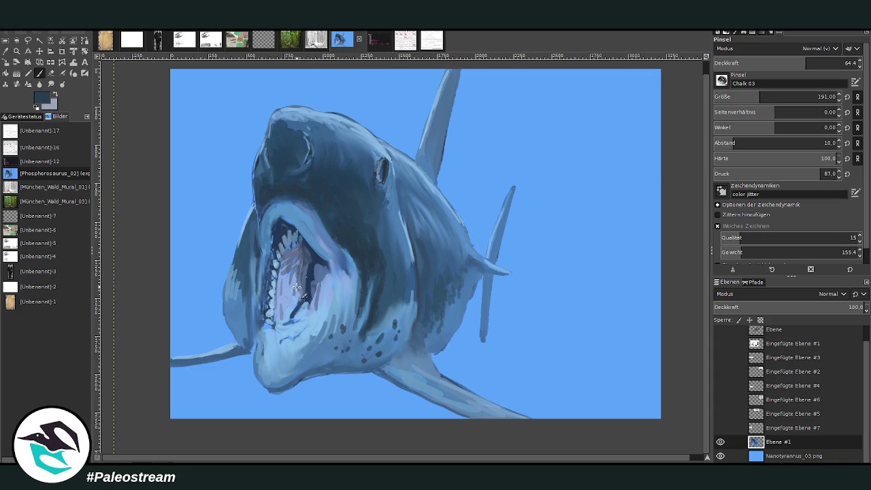
Paint slate blue and tan strokes across the lower cheek, setting opacity to 43.2.
{"action": "left_click", "coordinate": [658, 251], "text": "ctrl"}
{"action": "left_click", "coordinate": [393, 317]}
{"action": "left_click_drag", "start_coordinate": [761, 63], "coordinate": [843, 63]}
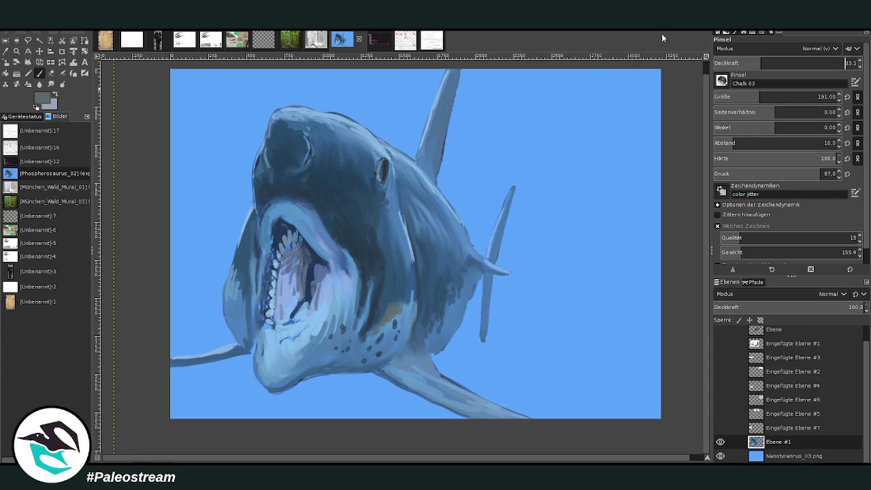
{"action": "left_click_drag", "start_coordinate": [371, 319], "coordinate": [410, 306]}
{"action": "mouse_move", "coordinate": [366, 333]}
{"action": "left_mouse_down"}
{"action": "mouse_move", "coordinate": [365, 301]}
{"action": "mouse_move", "coordinate": [358, 311]}
{"action": "mouse_move", "coordinate": [369, 285]}
{"action": "mouse_move", "coordinate": [354, 267]}
{"action": "left_mouse_up"}
{"action": "left_click", "coordinate": [775, 63]}
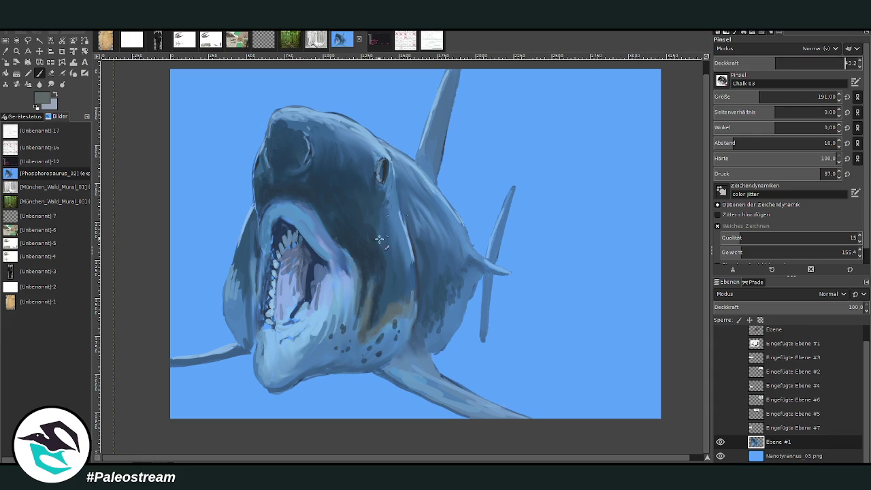
Lighten the upper jaw edge and darken the lower jaw and cheek.
{"action": "left_click_drag", "start_coordinate": [324, 231], "coordinate": [296, 201]}
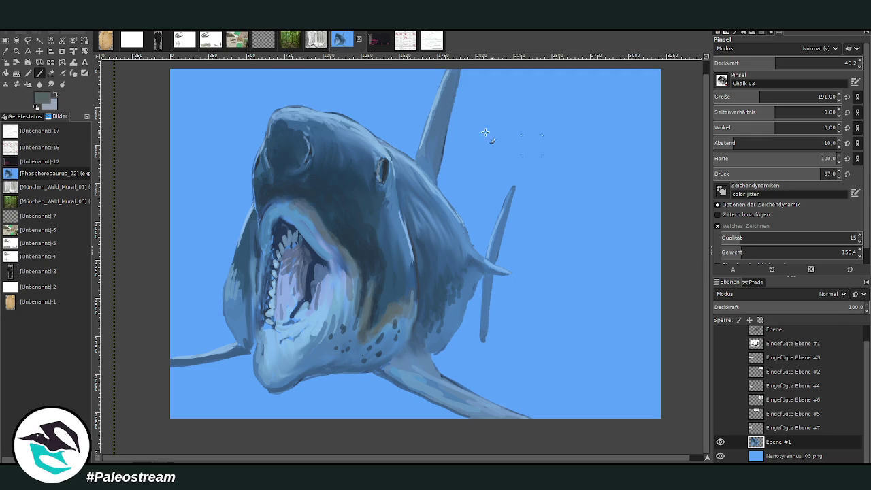
{"action": "mouse_move", "coordinate": [291, 202]}
{"action": "left_mouse_down"}
{"action": "mouse_move", "coordinate": [283, 196]}
{"action": "mouse_move", "coordinate": [266, 215]}
{"action": "mouse_move", "coordinate": [249, 314]}
{"action": "left_mouse_up"}
{"action": "left_click_drag", "start_coordinate": [356, 319], "coordinate": [346, 307]}
{"action": "mouse_move", "coordinate": [332, 343]}
{"action": "left_mouse_down"}
{"action": "mouse_move", "coordinate": [351, 298]}
{"action": "mouse_move", "coordinate": [325, 322]}
{"action": "mouse_move", "coordinate": [343, 332]}
{"action": "mouse_move", "coordinate": [405, 311]}
{"action": "mouse_move", "coordinate": [413, 295]}
{"action": "left_mouse_up"}
{"action": "left_click_drag", "start_coordinate": [393, 364], "coordinate": [411, 350]}
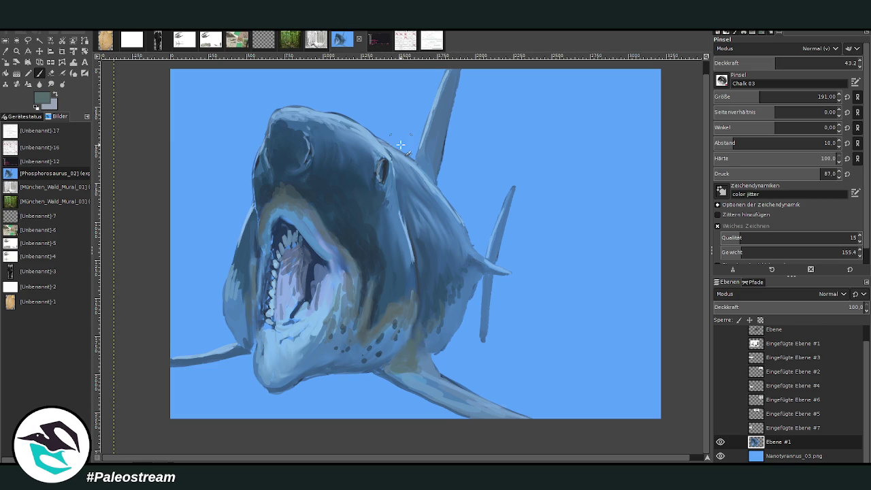
{"action": "left_click", "coordinate": [50, 84]}
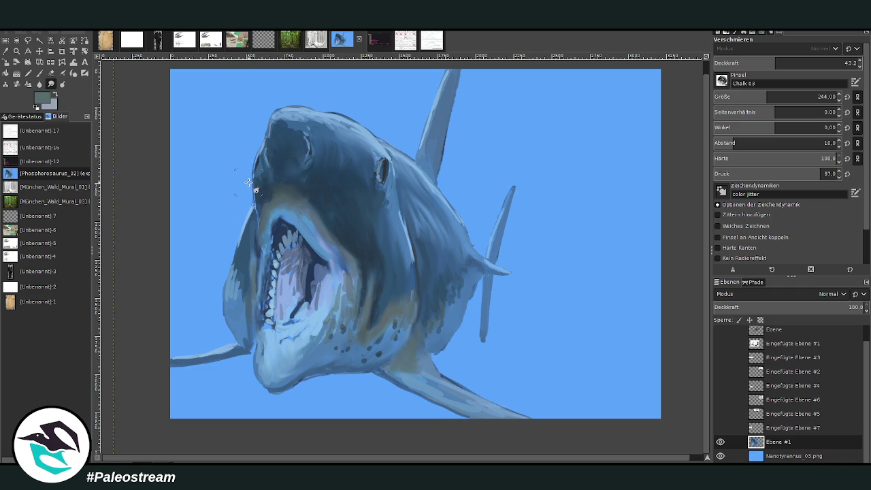
{"action": "key", "text": "minus"}
{"action": "key", "text": "minus"}
{"action": "key", "text": "minus"}
{"action": "key", "text": "minus"}
Zoom in on the shark and apply a slight GEGL blur along the top of its head.
{"action": "key", "text": "z"}
{"action": "key", "text": "plus"}
{"action": "key", "text": "plus"}
{"action": "left_click_drag", "start_coordinate": [292, 105], "coordinate": [553, 398]}
{"action": "mouse_move", "coordinate": [262, 88]}
{"action": "left_mouse_down"}
{"action": "mouse_move", "coordinate": [311, 111]}
{"action": "mouse_move", "coordinate": [521, 374]}
{"action": "left_mouse_up"}
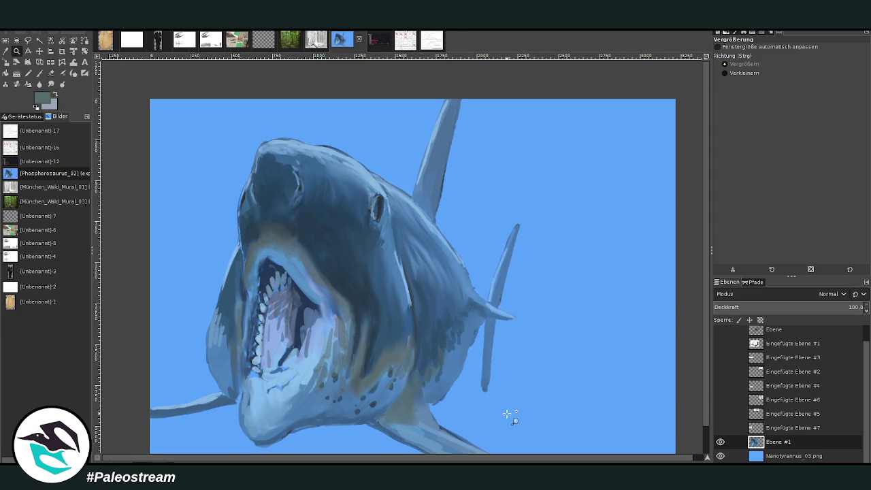
{"action": "key", "text": "minus"}
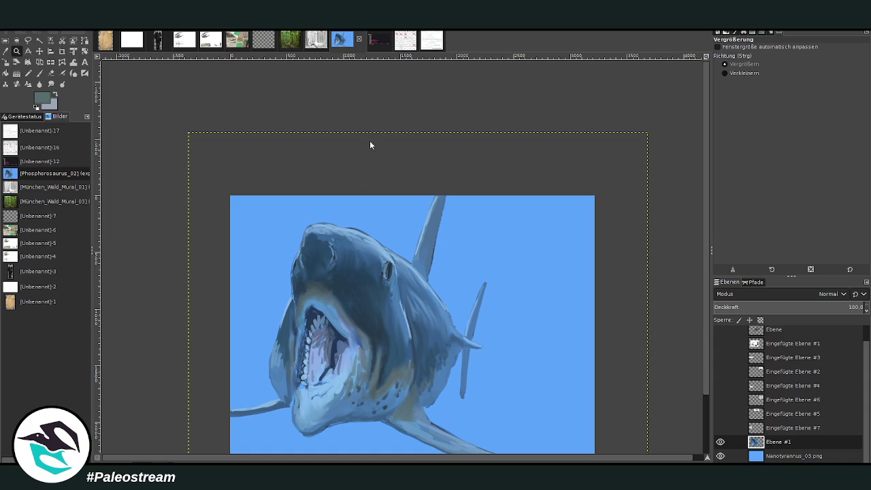
{"action": "key", "text": "ctrl+f"}
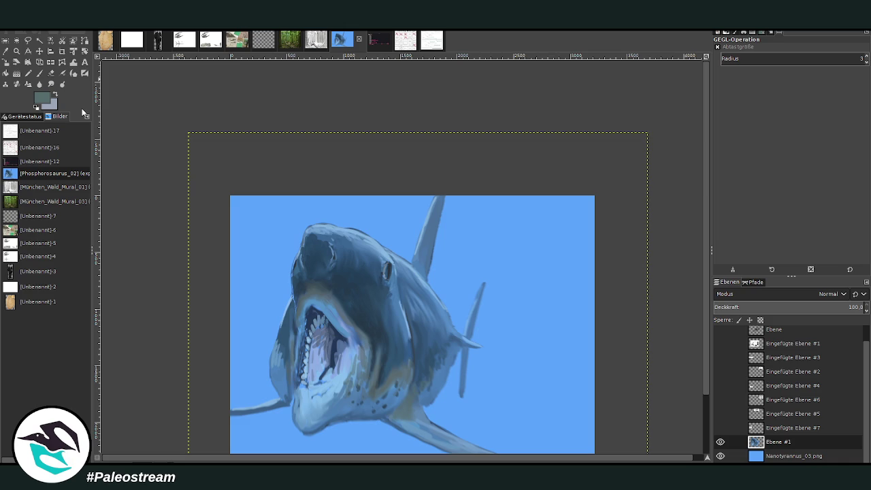
{"action": "left_click", "coordinate": [16, 61]}
{"action": "left_click", "coordinate": [309, 224]}
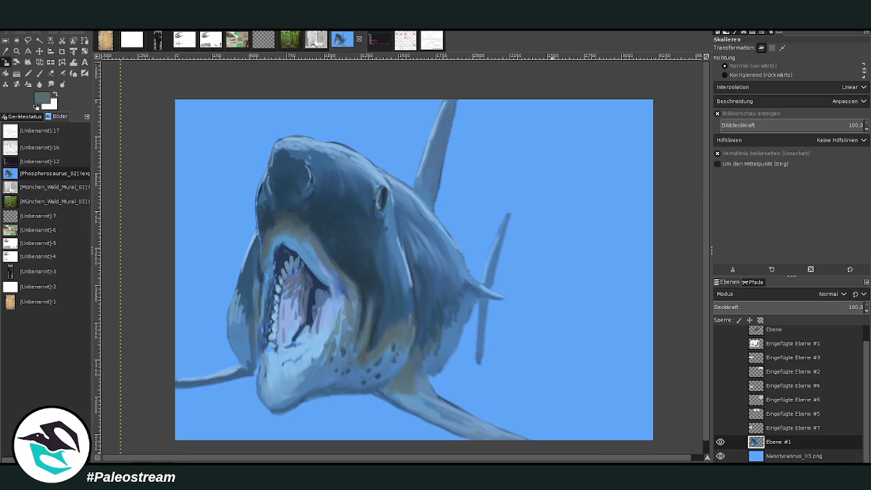
{"action": "left_click", "coordinate": [17, 51]}
{"action": "left_click", "coordinate": [379, 183]}
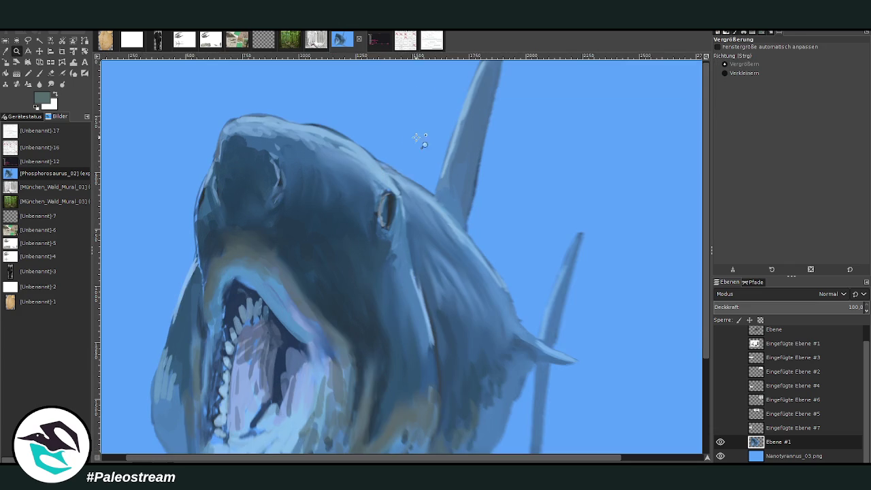
Lighten the left jaw edge with a sampled blue using a lighten-only brush: size 299, opacity 18.6, hardness 10.
{"action": "left_click", "coordinate": [6, 51]}
{"action": "left_click", "coordinate": [445, 235]}
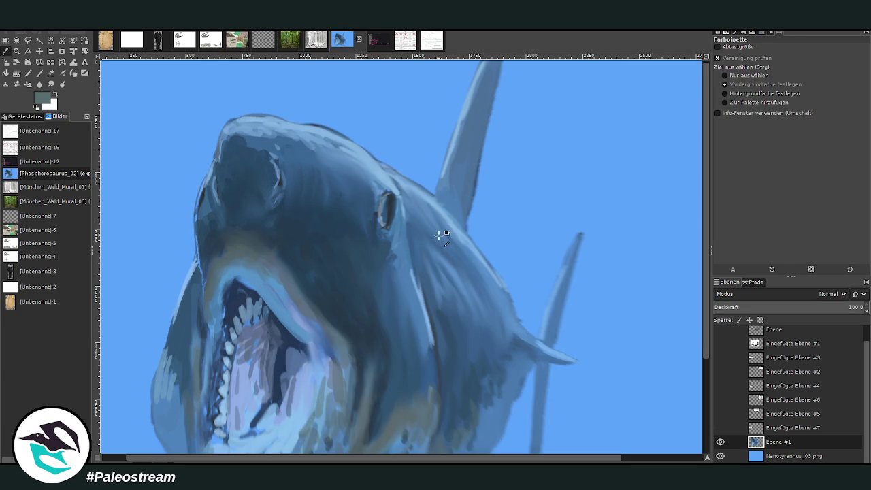
{"action": "left_click", "coordinate": [39, 73]}
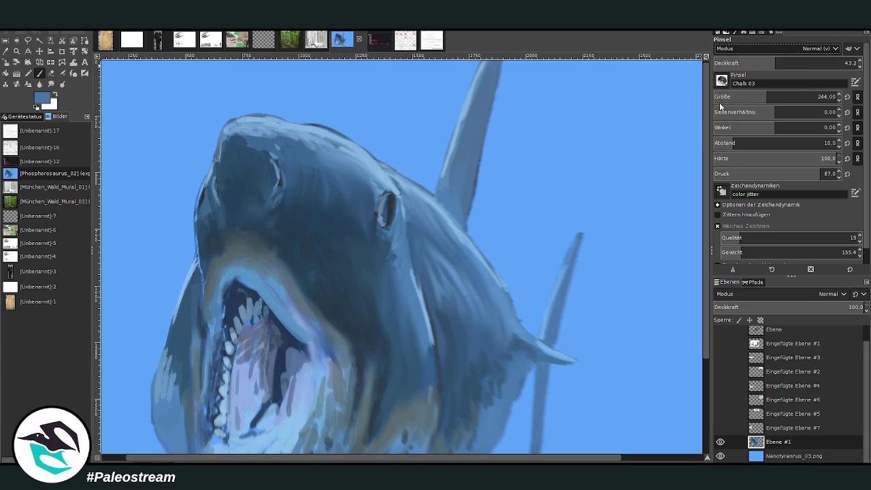
{"action": "left_click_drag", "start_coordinate": [766, 97], "coordinate": [777, 96]}
{"action": "left_click_drag", "start_coordinate": [774, 63], "coordinate": [845, 63]}
{"action": "type", "text": "36.6"}
{"action": "key", "text": "Return"}
{"action": "left_click", "coordinate": [800, 63]}
{"action": "left_click", "coordinate": [773, 97]}
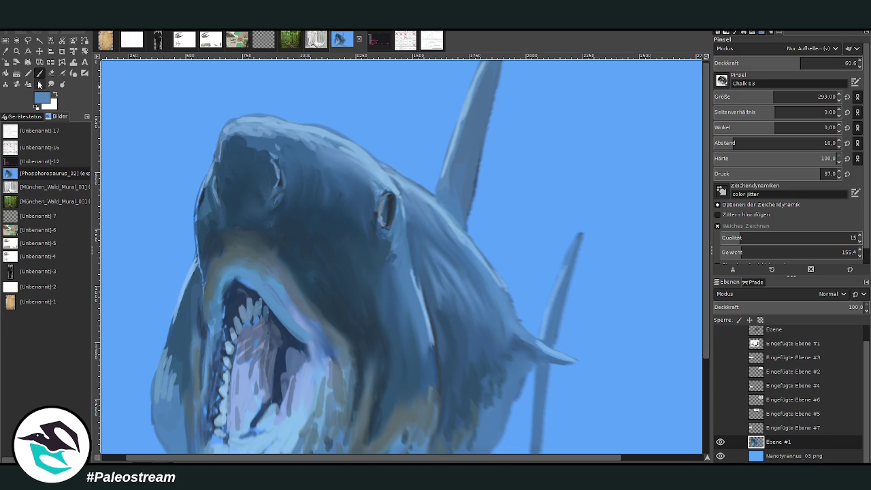
{"action": "left_click", "coordinate": [737, 63]}
{"action": "left_click", "coordinate": [726, 158]}
{"action": "left_click_drag", "start_coordinate": [187, 276], "coordinate": [168, 288]}
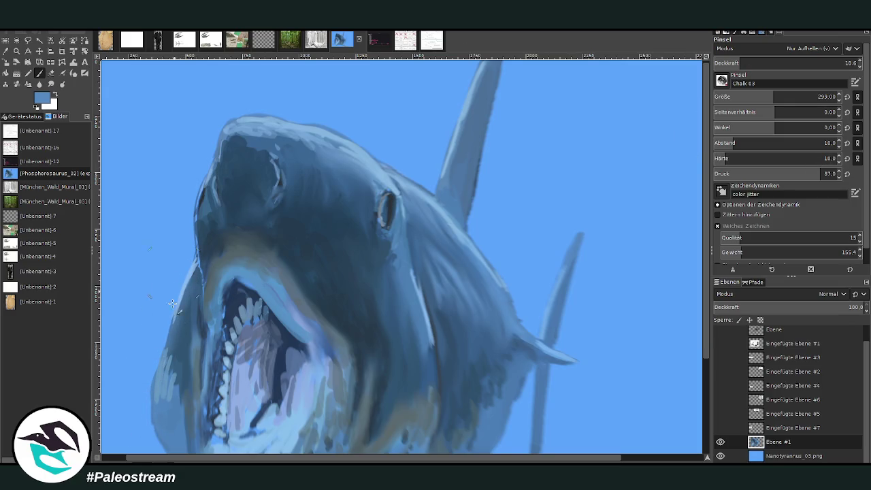
{"action": "key", "text": "minus"}
{"action": "key", "text": "minus"}
{"action": "key", "text": "minus"}
{"action": "key", "text": "minus"}
{"action": "key", "text": "minus"}
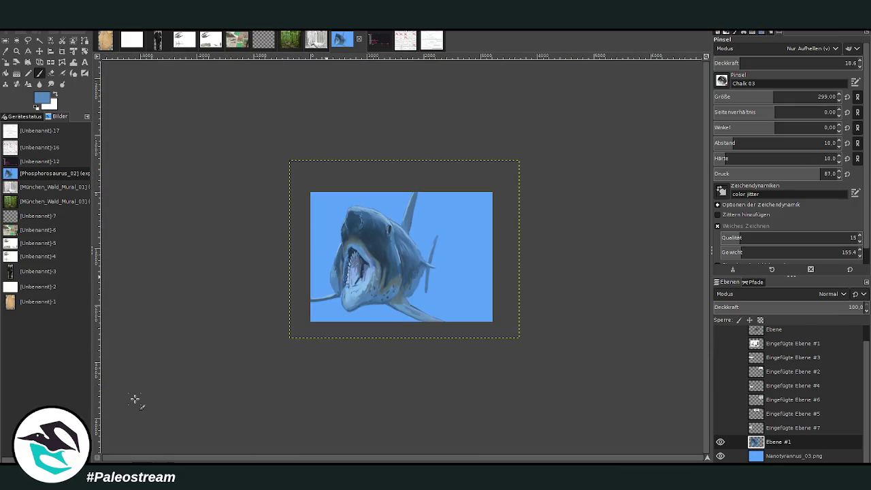
Zoom in on the shark and sample a pale blue from the head highlight.
{"action": "left_click", "coordinate": [16, 51]}
{"action": "left_click", "coordinate": [320, 159]}
{"action": "left_click_drag", "start_coordinate": [289, 100], "coordinate": [517, 389]}
{"action": "left_click", "coordinate": [289, 100]}
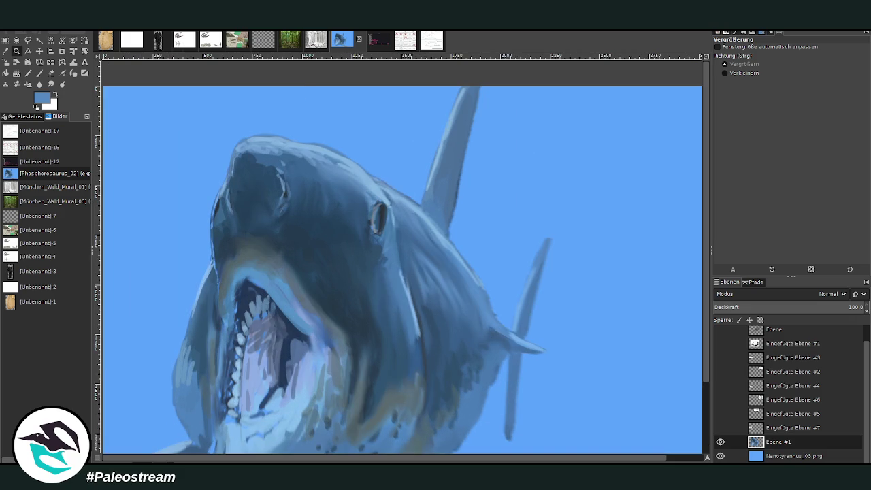
{"action": "left_click", "coordinate": [6, 52]}
{"action": "left_click", "coordinate": [354, 161]}
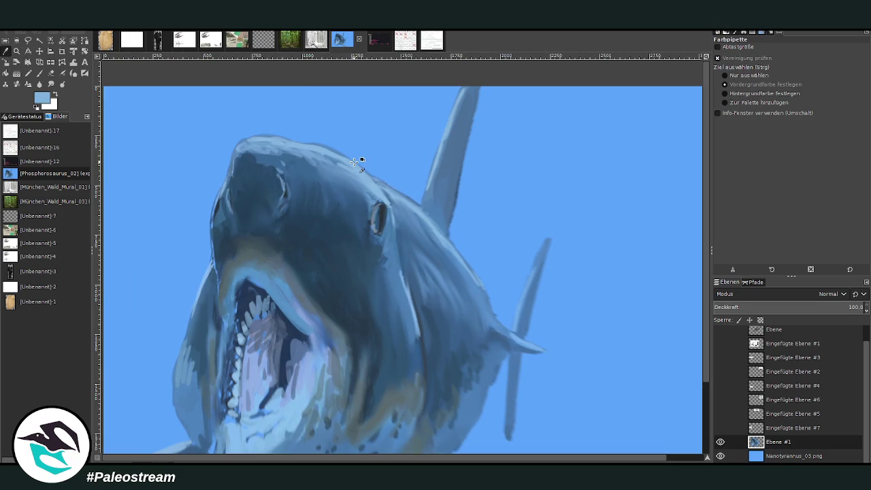
{"action": "left_click", "coordinate": [689, 204]}
Set the paintbrush to size 200 at 22.1 opacity.
{"action": "left_click", "coordinate": [41, 72]}
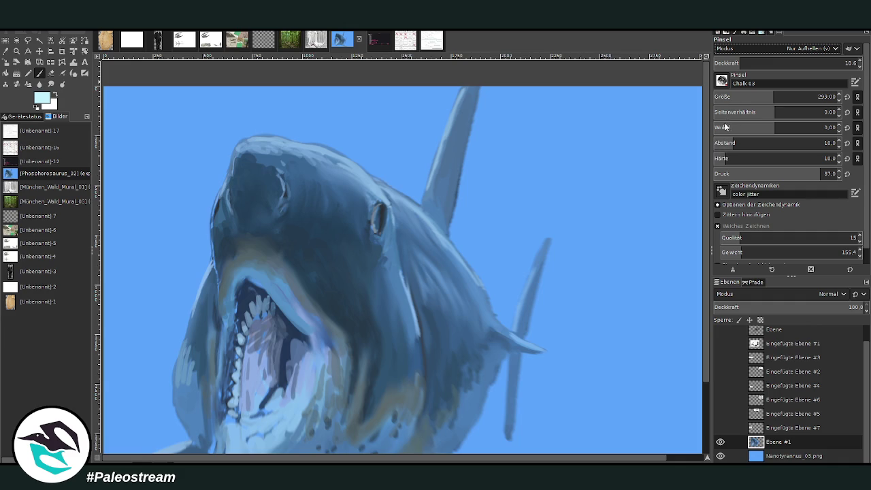
{"action": "left_click_drag", "start_coordinate": [767, 96], "coordinate": [787, 97]}
{"action": "left_click_drag", "start_coordinate": [733, 64], "coordinate": [642, 70]}
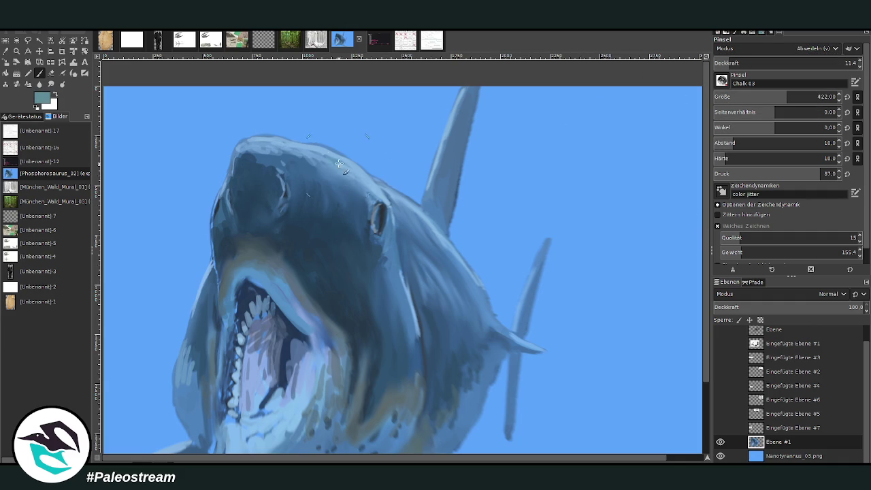
{"action": "left_click", "coordinate": [747, 61]}
{"action": "left_click_drag", "start_coordinate": [787, 96], "coordinate": [761, 96]}
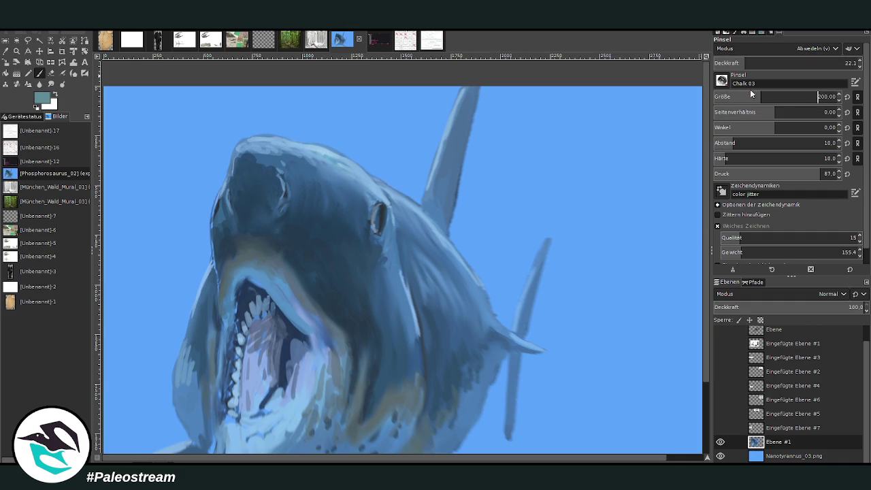
Paint pale highlights on the head top, behind the eye and the fin tip, opacity dropping to 14.2.
{"action": "mouse_move", "coordinate": [288, 145]}
{"action": "left_mouse_down"}
{"action": "mouse_move", "coordinate": [248, 139]}
{"action": "mouse_move", "coordinate": [300, 145]}
{"action": "left_mouse_up"}
{"action": "left_click_drag", "start_coordinate": [238, 141], "coordinate": [299, 152]}
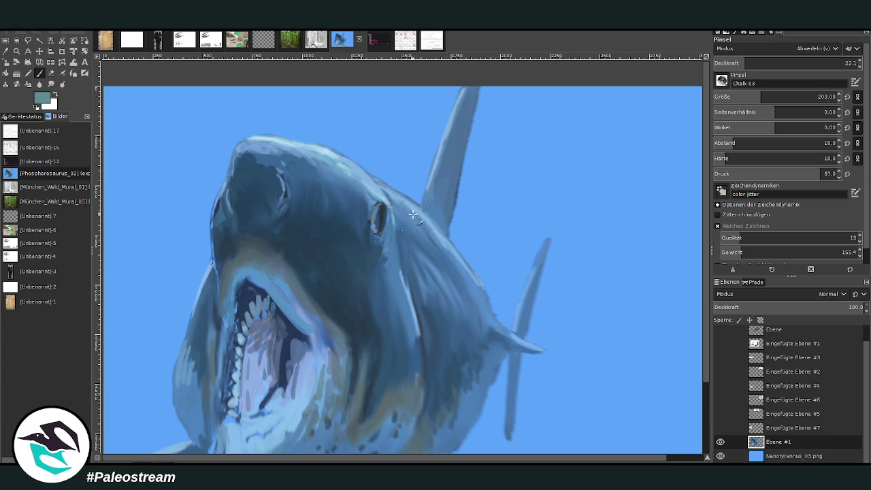
{"action": "mouse_move", "coordinate": [401, 206]}
{"action": "left_mouse_down"}
{"action": "mouse_move", "coordinate": [378, 183]}
{"action": "mouse_move", "coordinate": [436, 233]}
{"action": "left_mouse_up"}
{"action": "left_click_drag", "start_coordinate": [746, 62], "coordinate": [735, 63]}
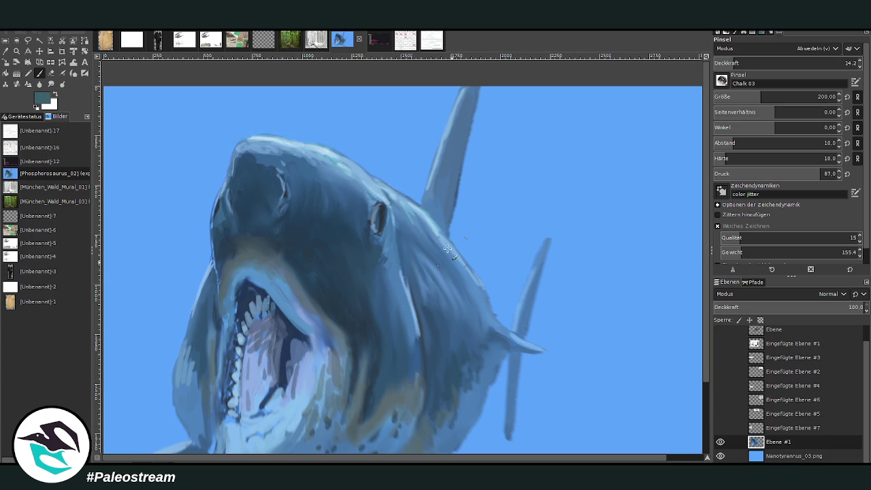
{"action": "left_click_drag", "start_coordinate": [429, 213], "coordinate": [417, 206]}
{"action": "left_click_drag", "start_coordinate": [288, 134], "coordinate": [257, 149]}
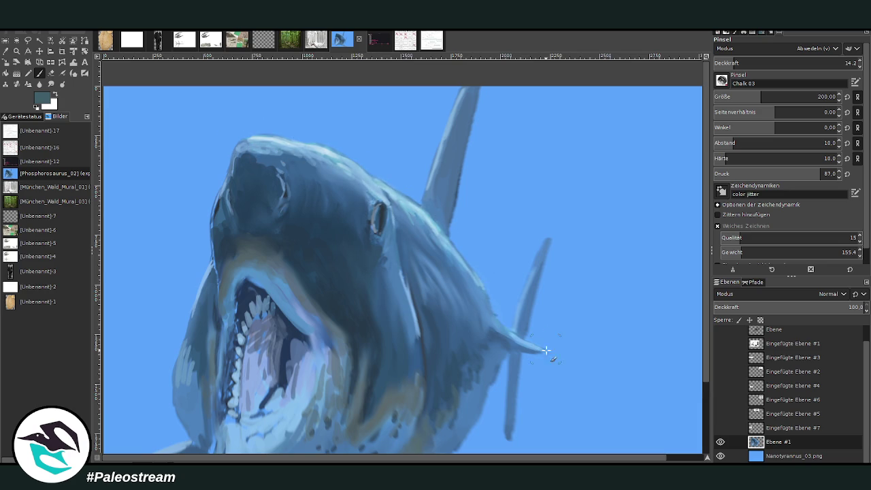
{"action": "left_click_drag", "start_coordinate": [529, 265], "coordinate": [525, 279]}
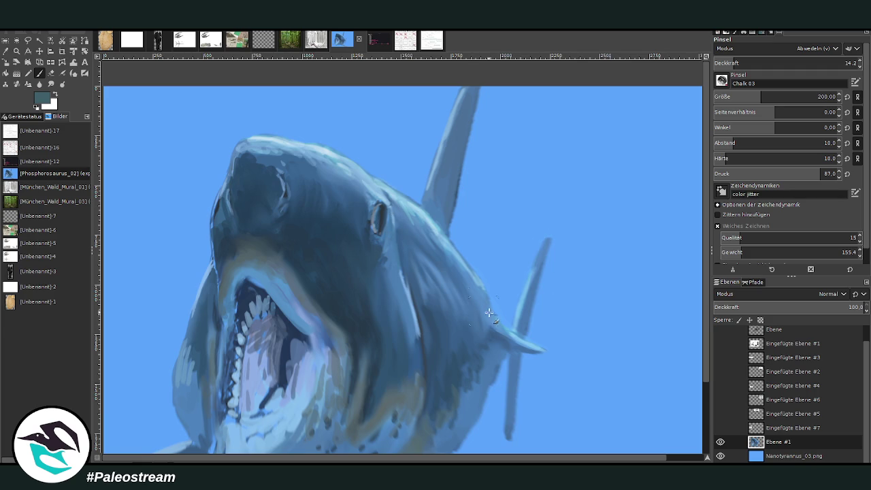
Lower the opacity to 6.6 and glaze the shark's flank very faintly.
{"action": "left_click_drag", "start_coordinate": [728, 65], "coordinate": [723, 64]}
{"action": "mouse_move", "coordinate": [413, 279]}
{"action": "left_mouse_down"}
{"action": "mouse_move", "coordinate": [403, 297]}
{"action": "mouse_move", "coordinate": [409, 372]}
{"action": "mouse_move", "coordinate": [395, 334]}
{"action": "mouse_move", "coordinate": [379, 363]}
{"action": "left_mouse_up"}
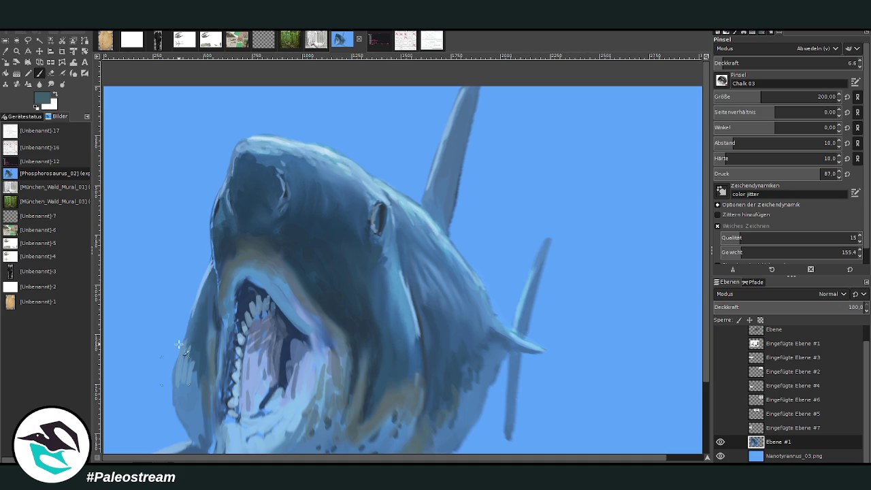
{"action": "scroll", "coordinate": [155, 266], "scroll_direction": "down", "scroll_amount": 2}
{"action": "scroll", "coordinate": [154, 266], "scroll_direction": "down", "scroll_amount": 1}
{"action": "scroll", "coordinate": [154, 266], "scroll_direction": "down", "scroll_amount": 2}
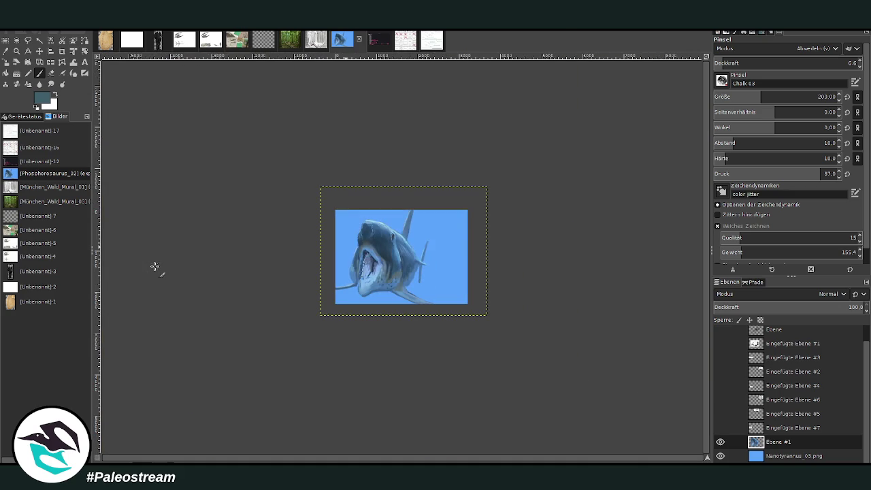
Warp the left edge of the shark's head with an enlarged warp brush.
{"action": "left_click", "coordinate": [16, 51]}
{"action": "left_click_drag", "start_coordinate": [345, 191], "coordinate": [441, 315]}
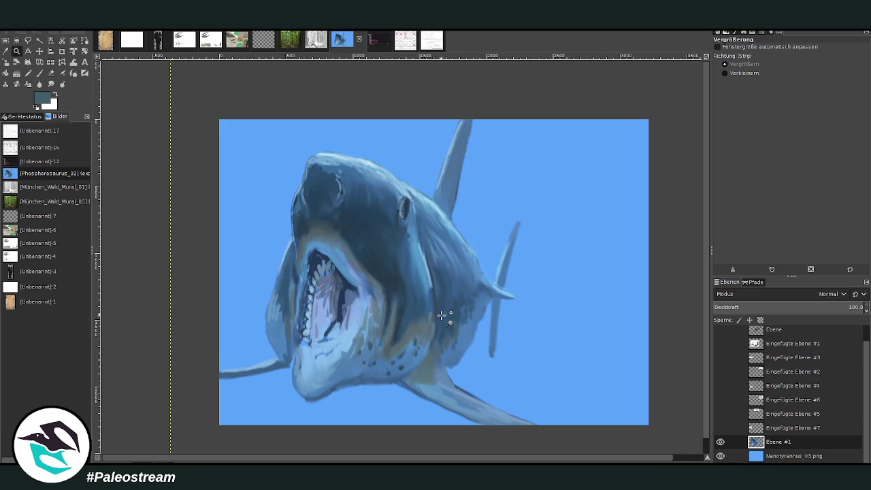
{"action": "left_click", "coordinate": [73, 61]}
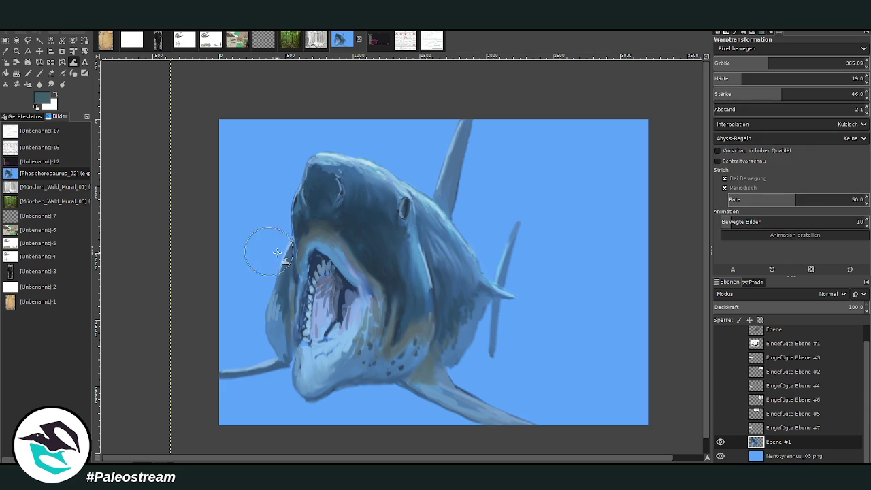
{"action": "left_click_drag", "start_coordinate": [767, 62], "coordinate": [796, 62]}
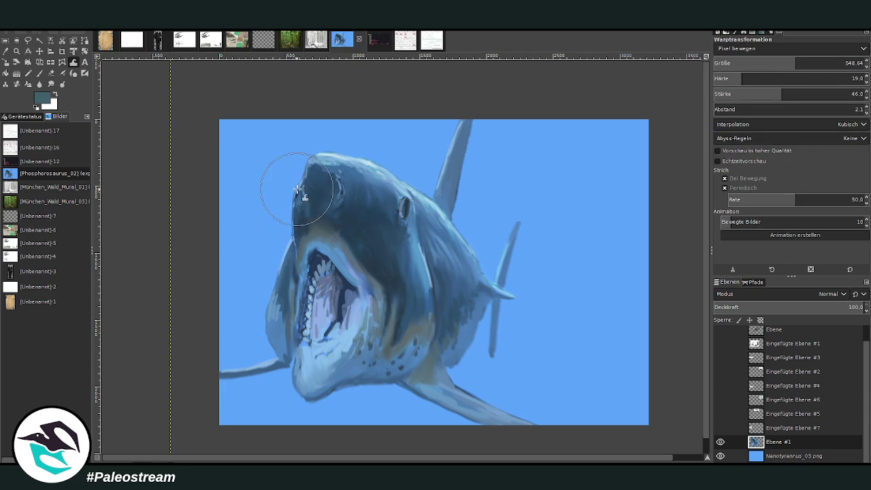
{"action": "left_click_drag", "start_coordinate": [290, 204], "coordinate": [288, 195]}
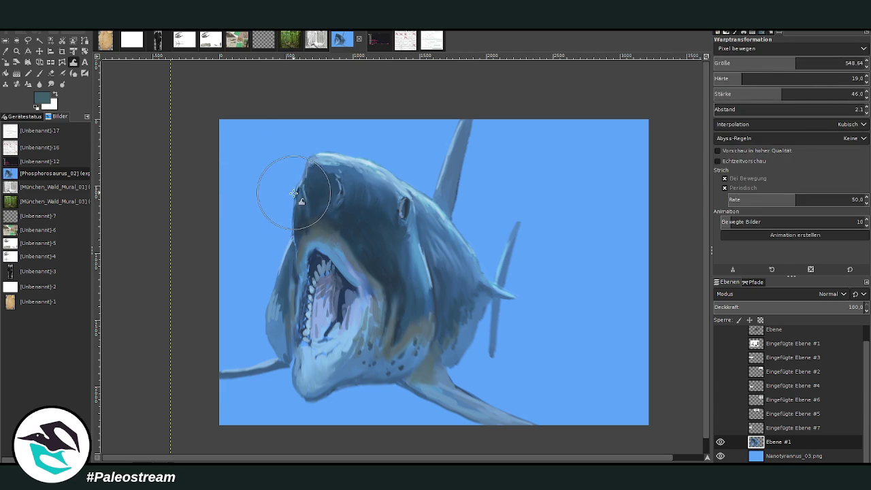
{"action": "key", "text": "z"}
{"action": "left_click_drag", "start_coordinate": [278, 123], "coordinate": [441, 324]}
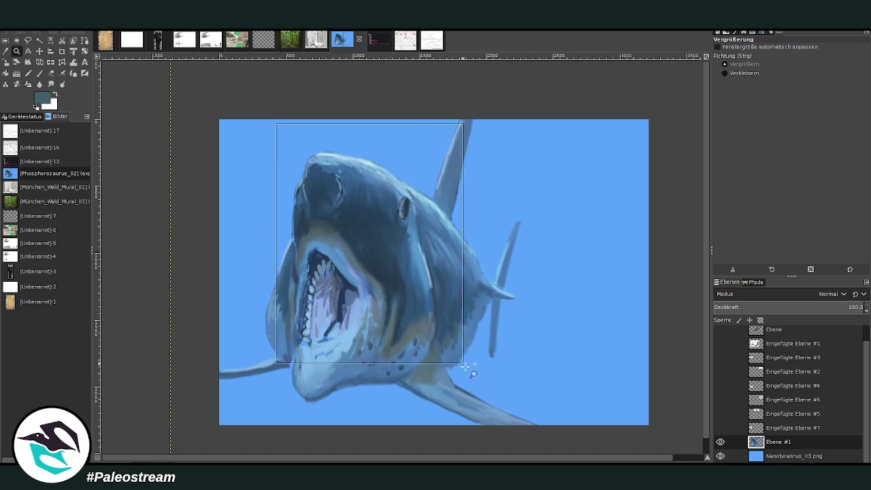
Sample the head's dark blue and set the chalk brush to opacity 69.7, size 52.
{"action": "key", "text": "o"}
{"action": "left_click", "coordinate": [293, 191]}
{"action": "left_click", "coordinate": [39, 74]}
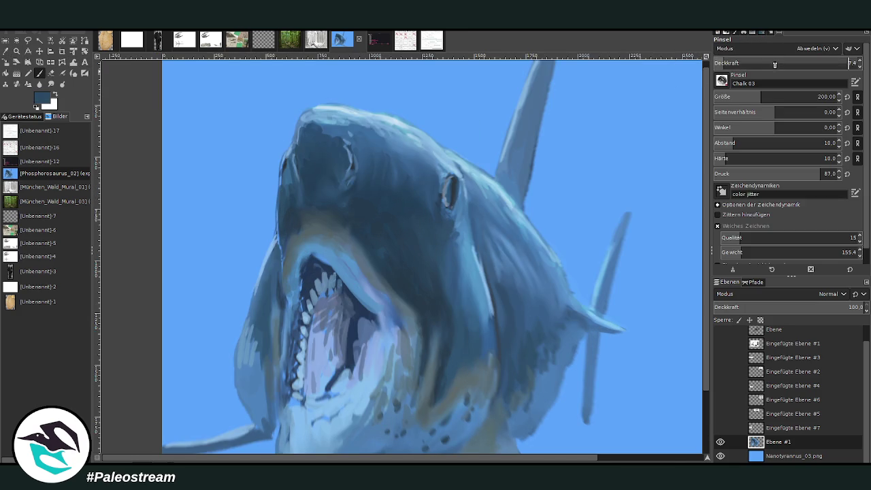
{"action": "left_click_drag", "start_coordinate": [771, 64], "coordinate": [749, 64]}
{"action": "left_click_drag", "start_coordinate": [802, 98], "coordinate": [761, 98]}
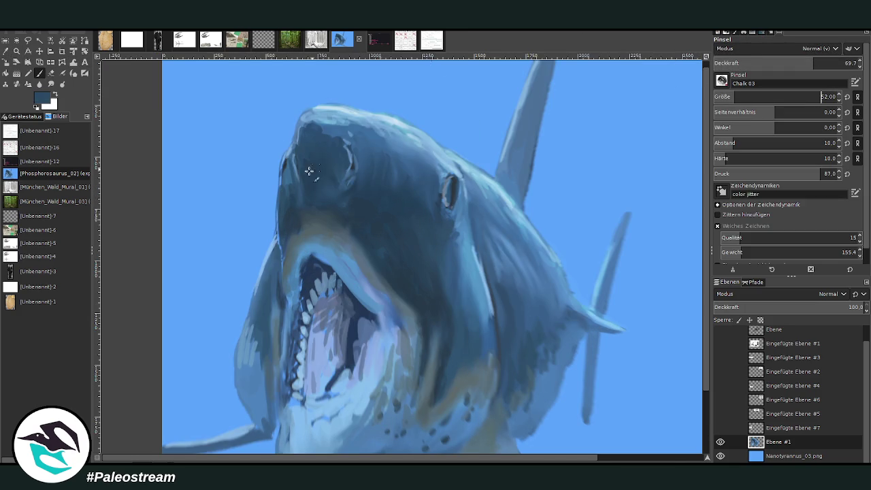
Paint over the head's pale edge in dark blue, then sample a grey-teal from the shark.
{"action": "left_click_drag", "start_coordinate": [286, 174], "coordinate": [281, 197]}
{"action": "key", "text": "o"}
{"action": "left_click", "coordinate": [283, 223]}
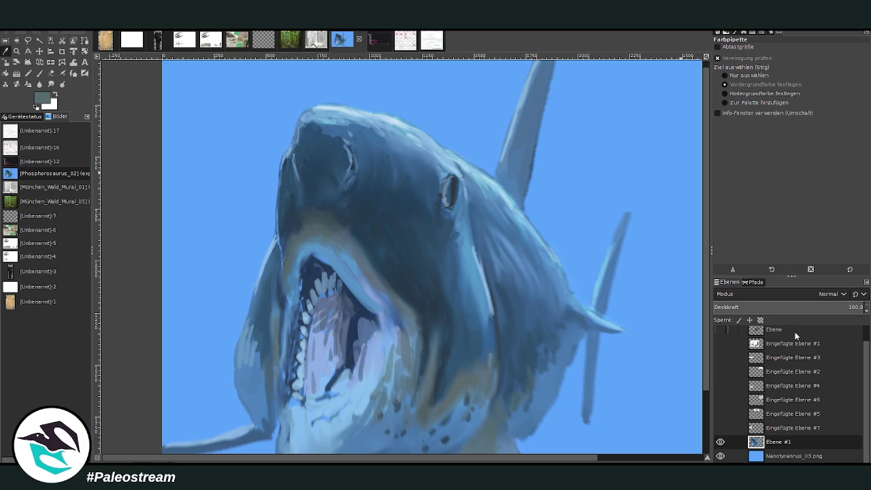
{"action": "left_click", "coordinate": [17, 51]}
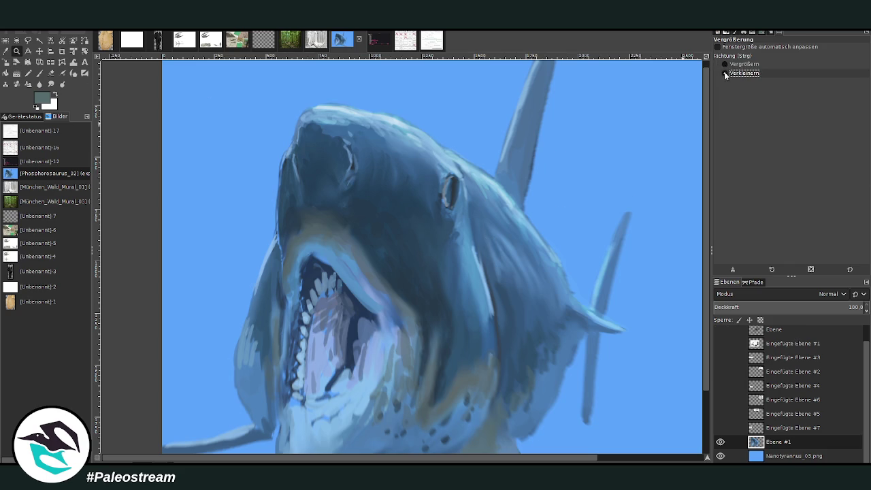
Sample the light blue background colour and darken it to a deeper blue foreground.
{"action": "left_click", "coordinate": [484, 194], "text": "ctrl"}
{"action": "left_click", "coordinate": [485, 194], "text": "ctrl"}
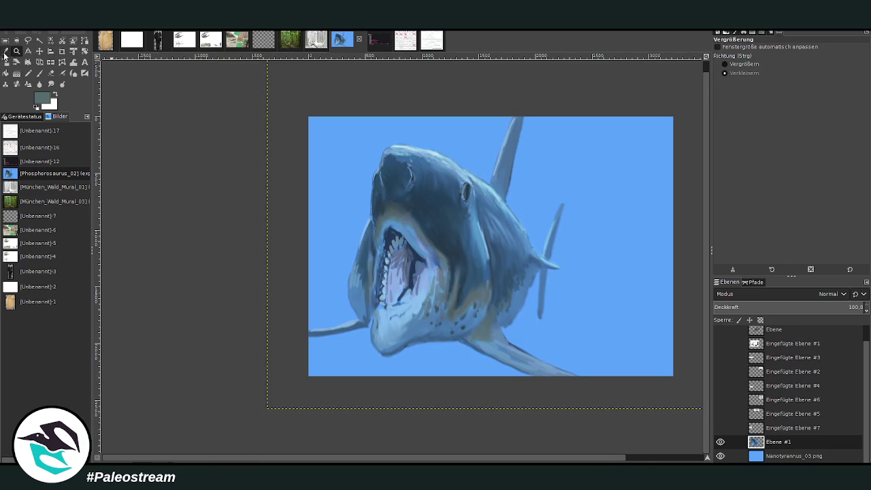
{"action": "key", "text": "o"}
{"action": "left_click", "coordinate": [535, 210]}
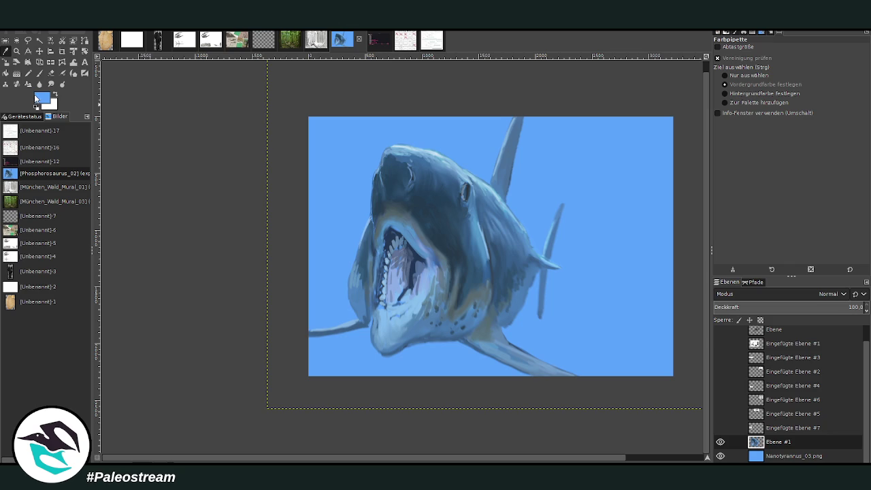
{"action": "key", "text": "bracketleft"}
{"action": "key", "text": "bracketleft"}
Draw a radial gradient at 28.9 opacity on Nanotyrannus_03.png, then merge Ebene #1 down.
{"action": "left_click", "coordinate": [16, 73]}
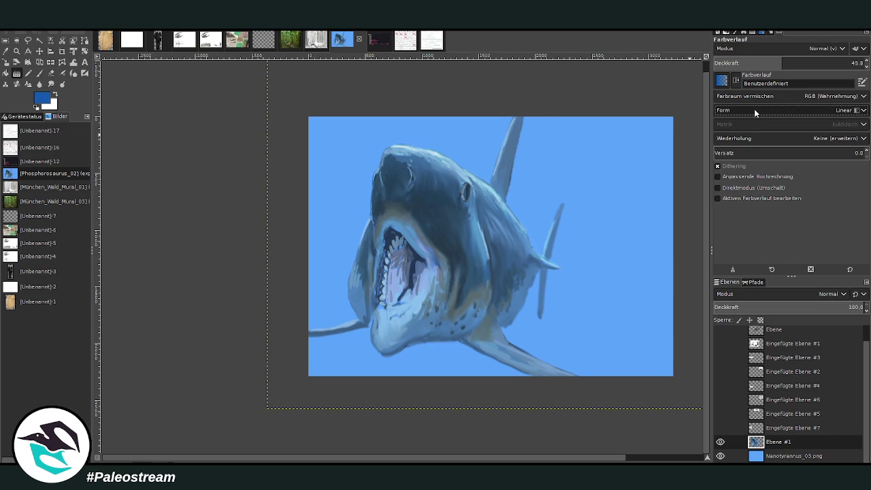
{"action": "left_click", "coordinate": [790, 110]}
{"action": "left_click", "coordinate": [789, 136]}
{"action": "left_click", "coordinate": [759, 63]}
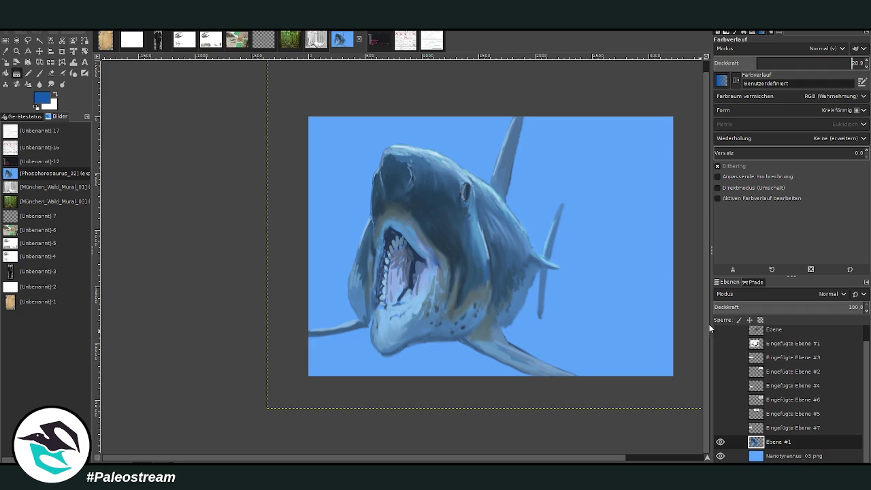
{"action": "left_click", "coordinate": [789, 456]}
{"action": "left_click_drag", "start_coordinate": [542, 314], "coordinate": [670, 413]}
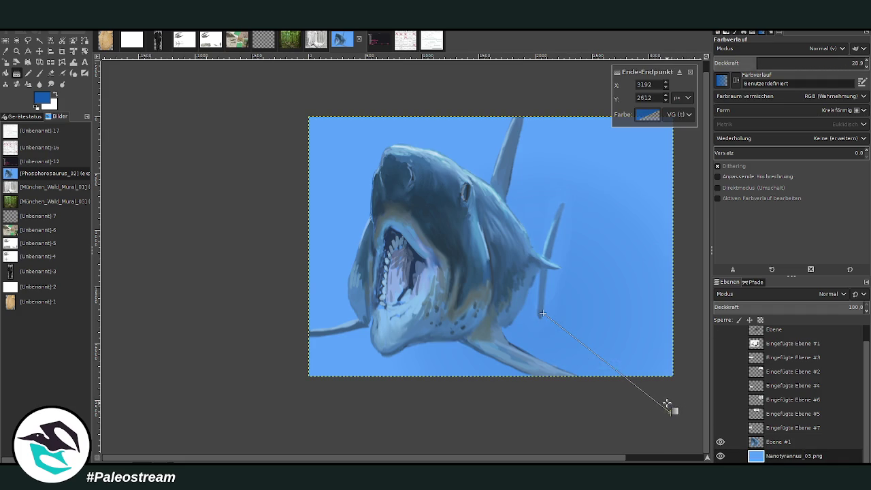
{"action": "left_click_drag", "start_coordinate": [542, 314], "coordinate": [522, 336]}
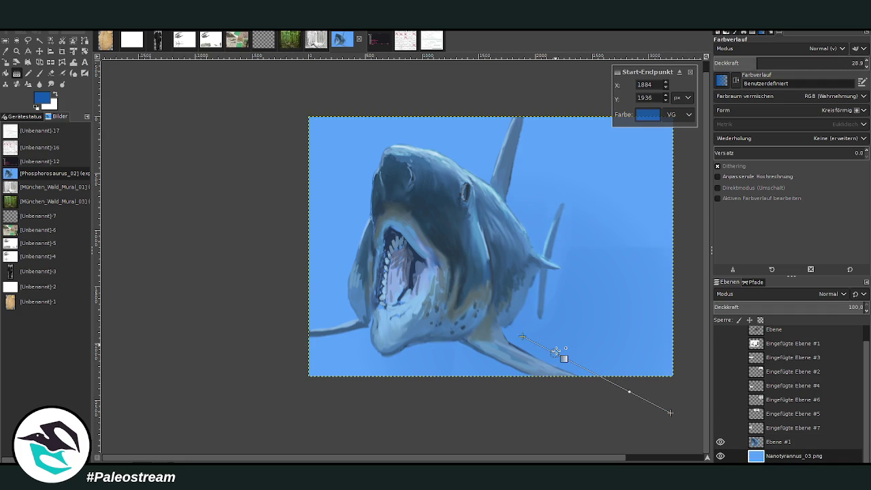
{"action": "left_click_drag", "start_coordinate": [522, 371], "coordinate": [338, 209]}
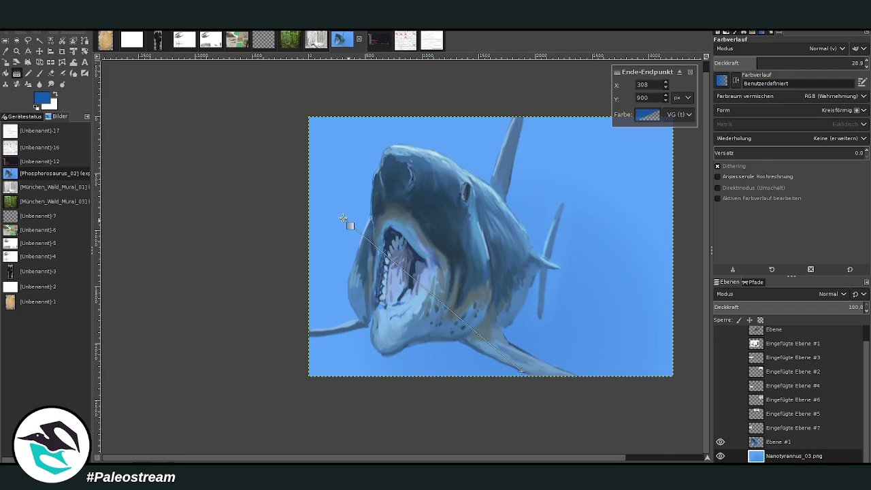
{"action": "key", "text": "Return"}
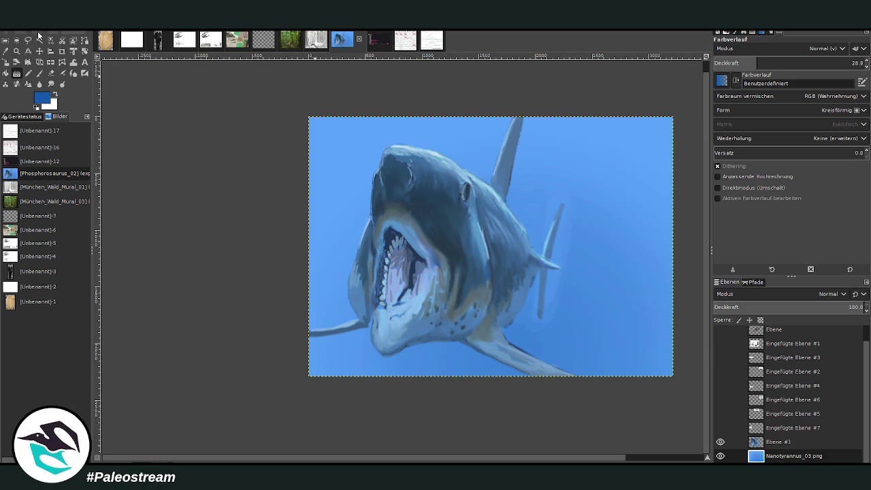
{"action": "left_click", "coordinate": [781, 441]}
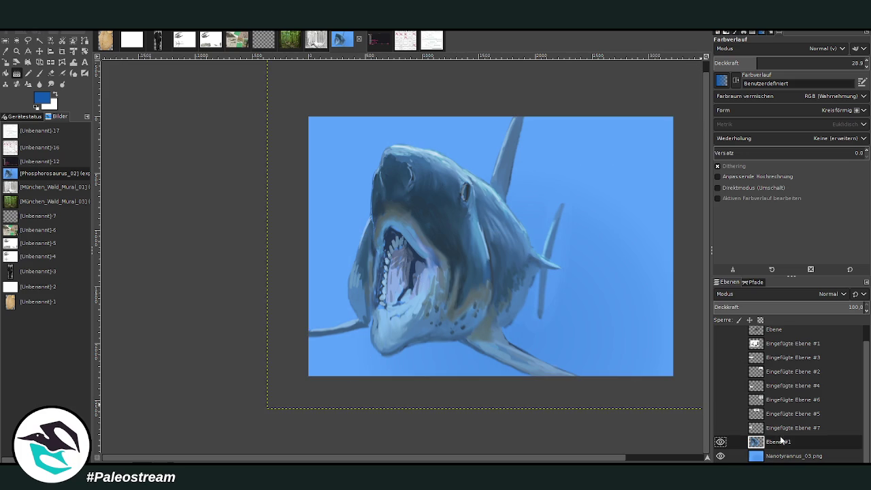
{"action": "key", "text": "ctrl+e"}
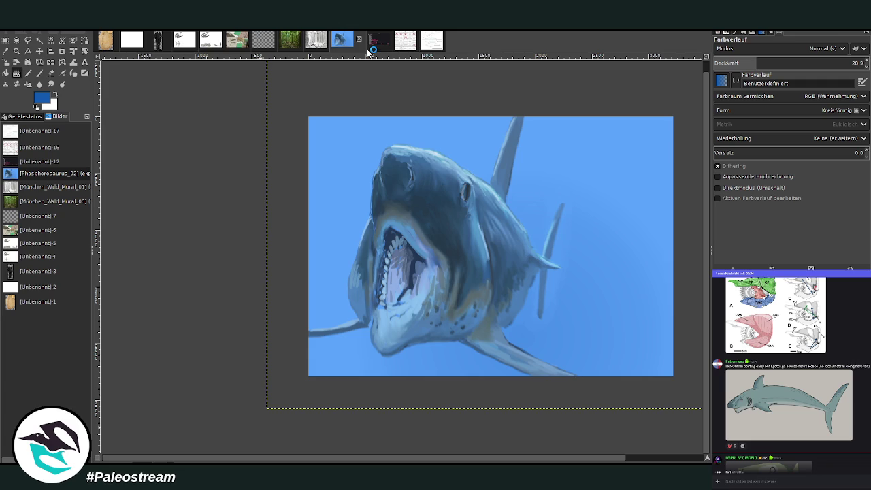
Duplicate the merged painting into a new image for export as Helicoprion.
{"action": "key", "text": "ctrl+d"}
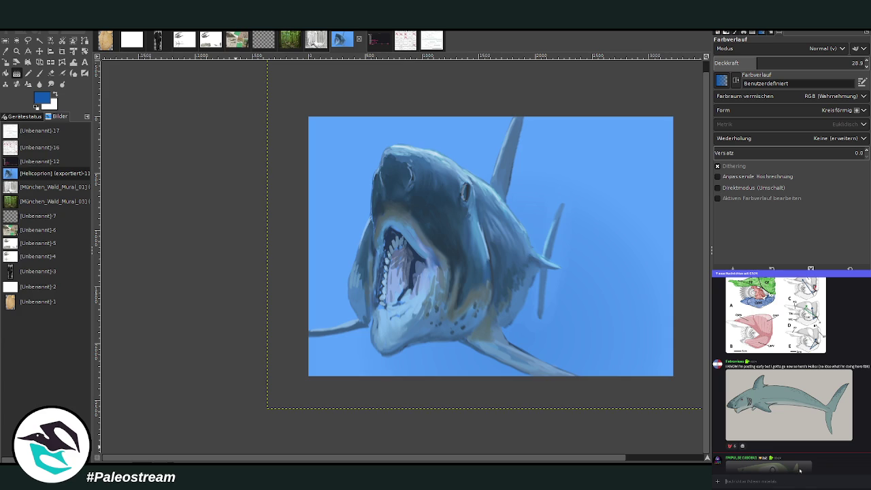
{"action": "scroll", "coordinate": [806, 457], "scroll_direction": "down", "scroll_amount": 5}
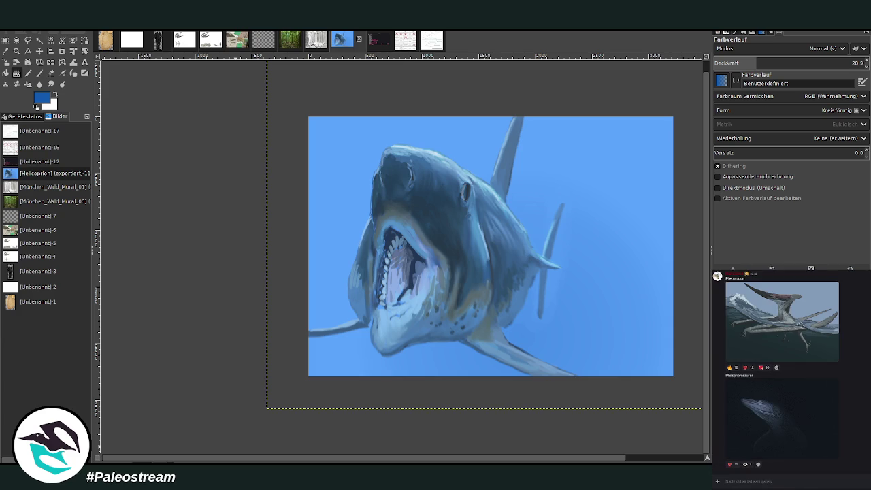
Attach Helicoprion_02.png to the #stream-gallery chat and send it.
{"action": "left_click_drag", "start_coordinate": [778, 489], "coordinate": [779, 483]}
{"action": "left_click_drag", "start_coordinate": [811, 346], "coordinate": [811, 348]}
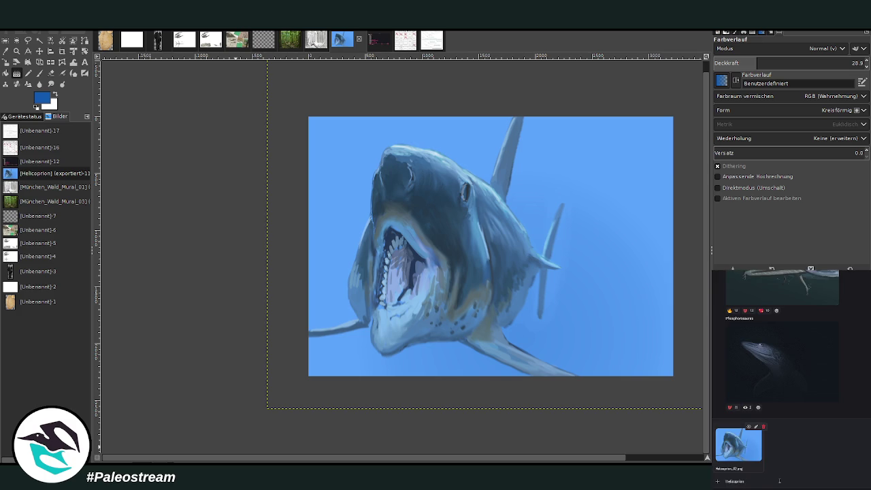
{"action": "key", "text": "Return"}
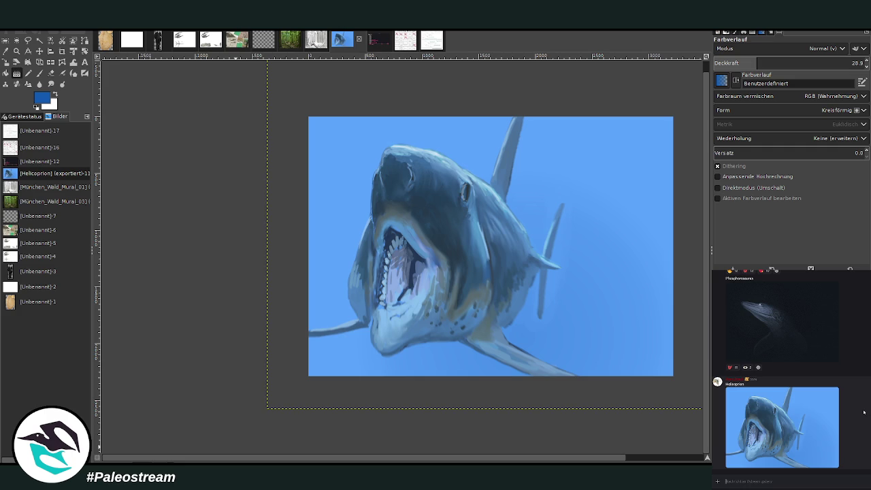
{"action": "scroll", "coordinate": [868, 403], "scroll_direction": "up", "scroll_amount": 5}
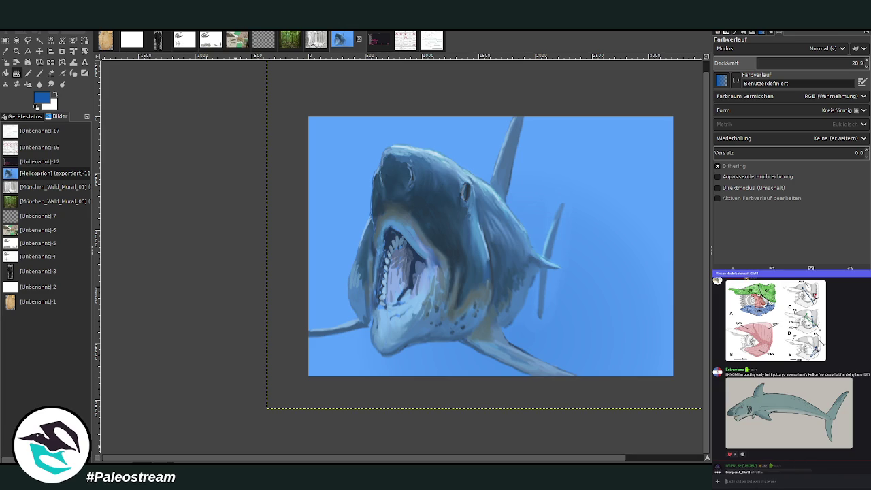
{"action": "scroll", "coordinate": [434, 444], "scroll_direction": "right", "scroll_amount": 3}
Crop the painting to its full 3216 × 2291 image area and zoom to fill the window.
{"action": "scroll", "coordinate": [435, 444], "scroll_direction": "right", "scroll_amount": 2}
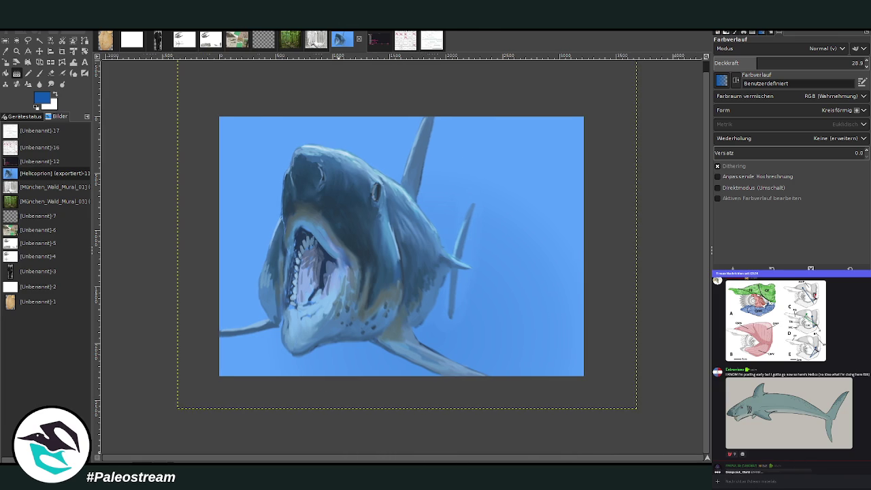
{"action": "left_click", "coordinate": [62, 52]}
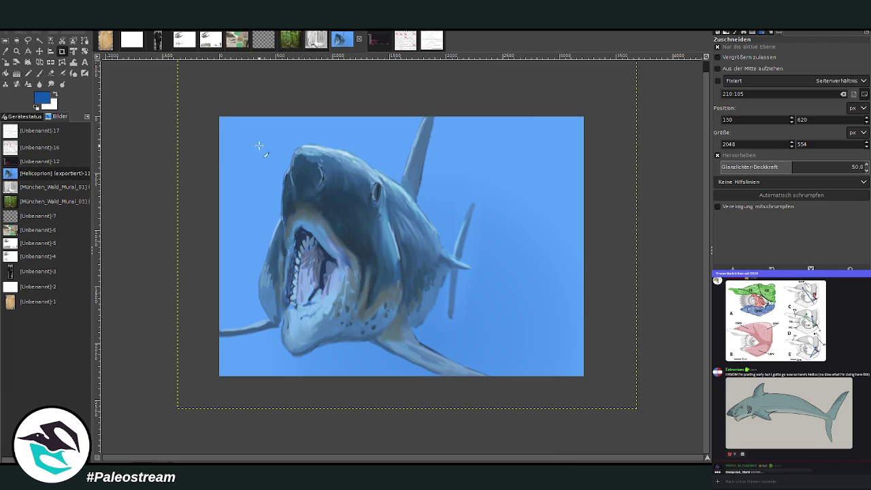
{"action": "left_click_drag", "start_coordinate": [201, 107], "coordinate": [640, 411]}
{"action": "left_click", "coordinate": [689, 275]}
{"action": "left_click_drag", "start_coordinate": [209, 97], "coordinate": [608, 414]}
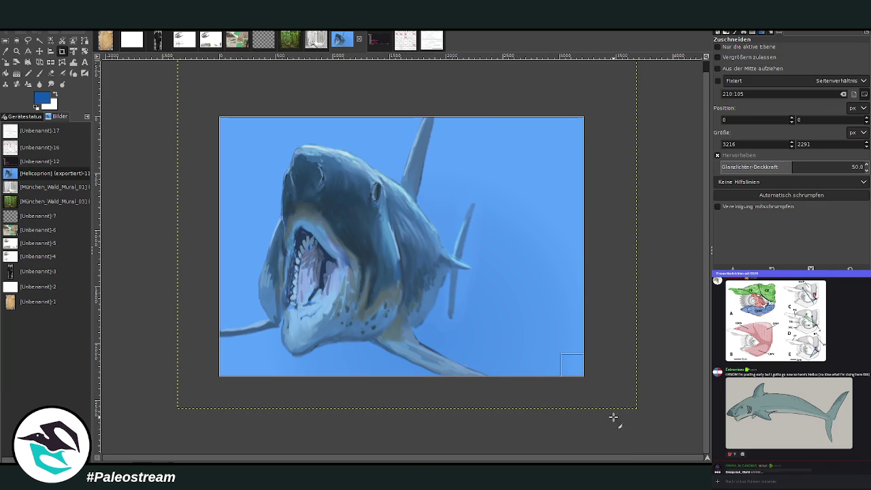
{"action": "left_click", "coordinate": [431, 213]}
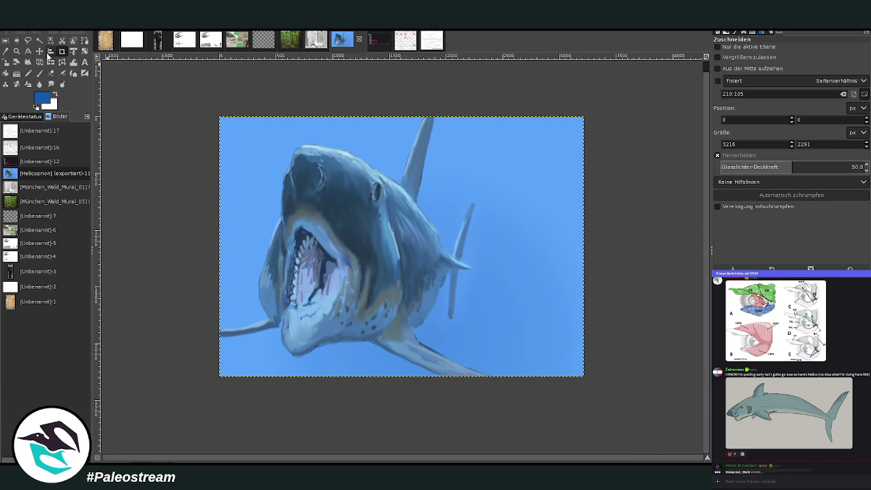
{"action": "left_click", "coordinate": [17, 51]}
{"action": "left_click", "coordinate": [749, 64]}
{"action": "left_click_drag", "start_coordinate": [215, 110], "coordinate": [614, 407]}
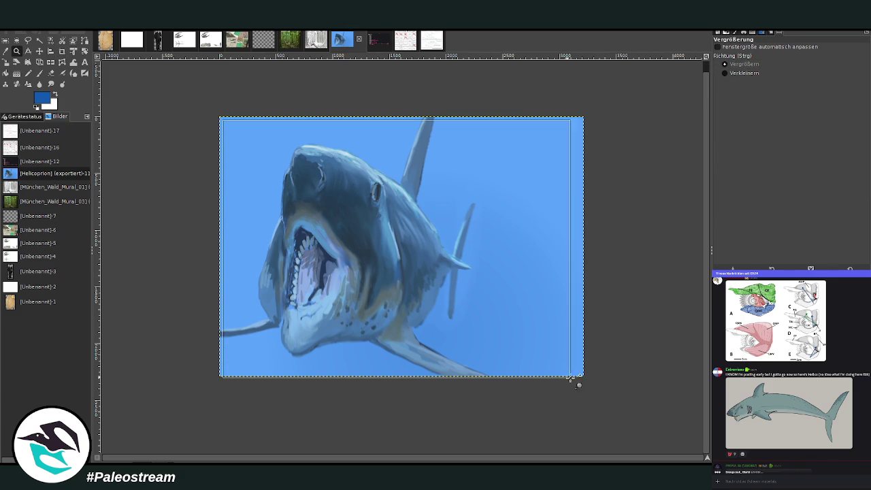
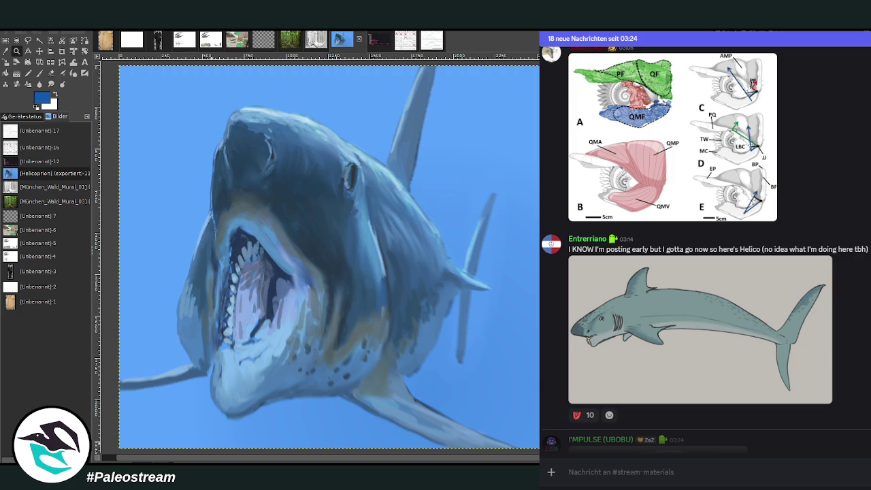
Open the green-toned underwater shark painting from #stream-materials in the full-size viewer.
{"action": "left_click", "coordinate": [569, 472]}
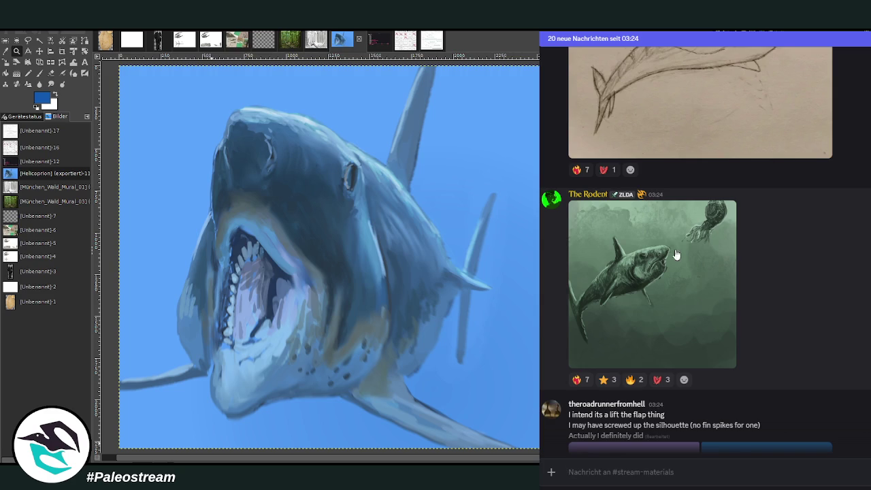
{"action": "left_click", "coordinate": [644, 254]}
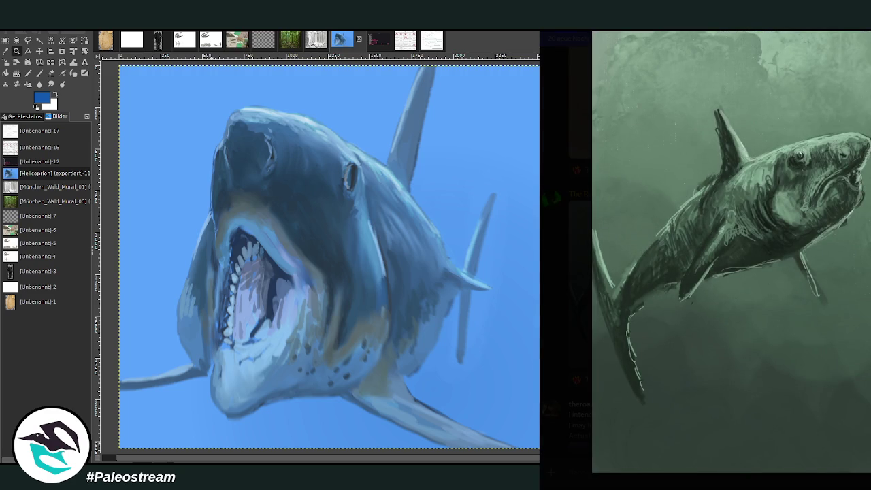
Close the green painting and view both purple-sky Permian Helicoprion slides enlarged, then return to chat.
{"action": "key", "text": "Escape"}
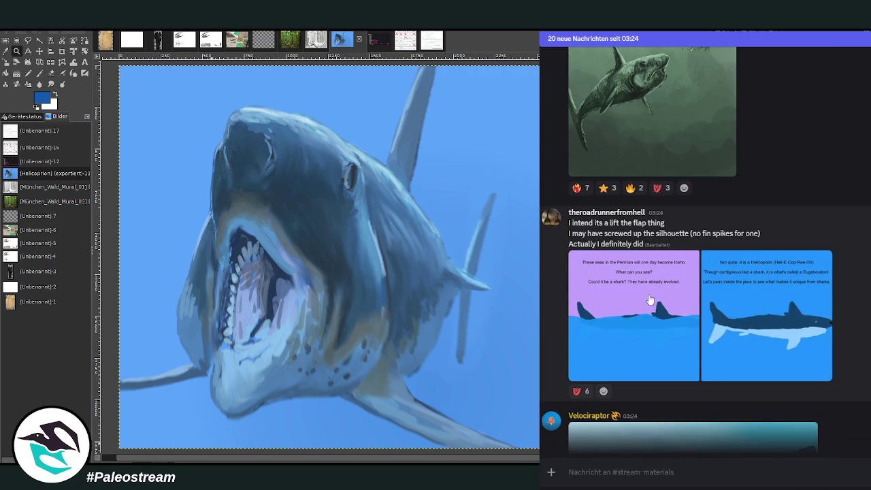
{"action": "left_click", "coordinate": [646, 297]}
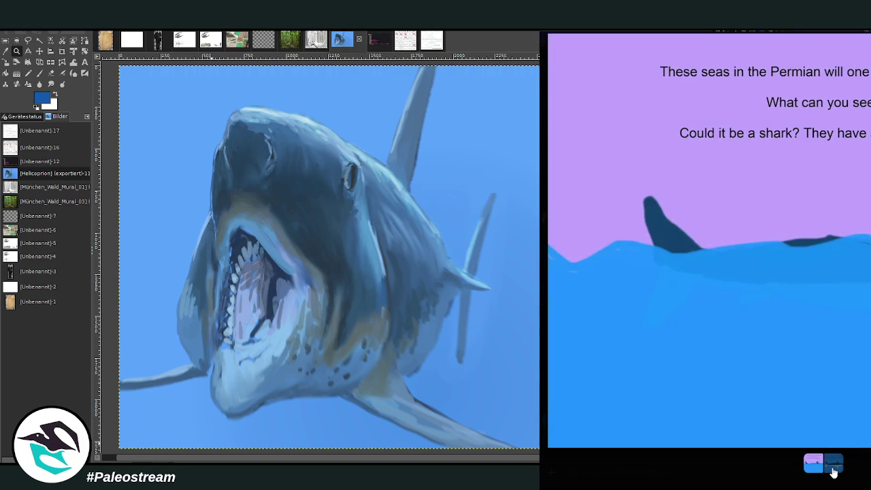
{"action": "left_click", "coordinate": [830, 468]}
{"action": "key", "text": "Escape"}
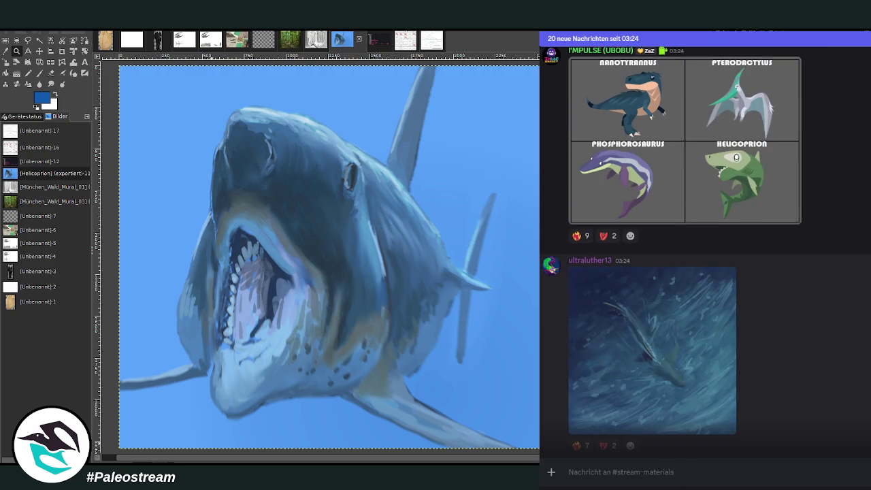
View the dark blue brushy painting and the ink shark sketch enlarged, closing each afterwards.
{"action": "left_click", "coordinate": [671, 335]}
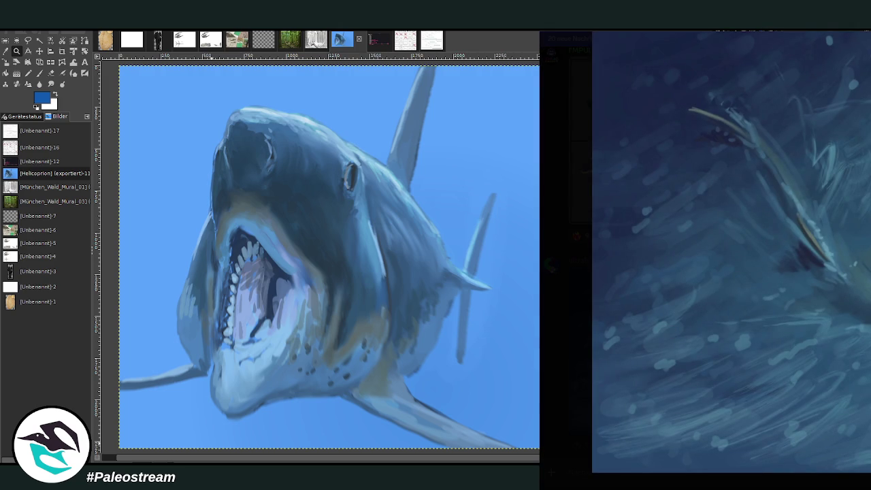
{"action": "key", "text": "Escape"}
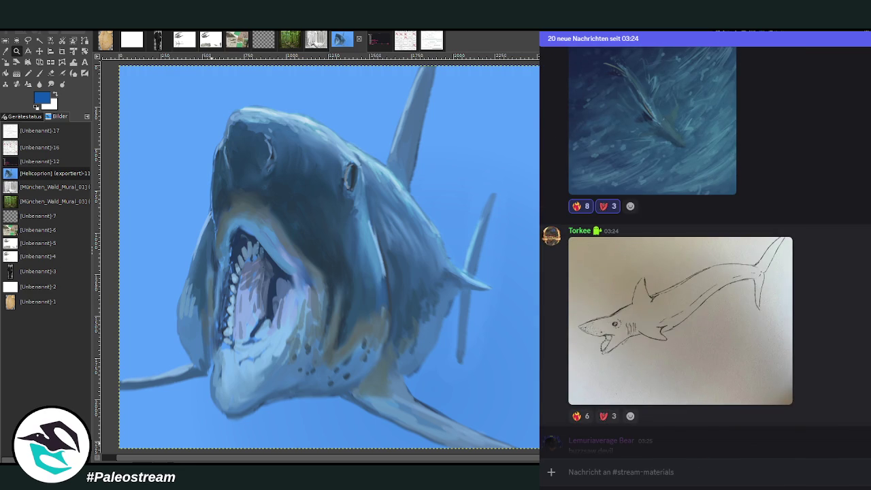
{"action": "left_click", "coordinate": [670, 325]}
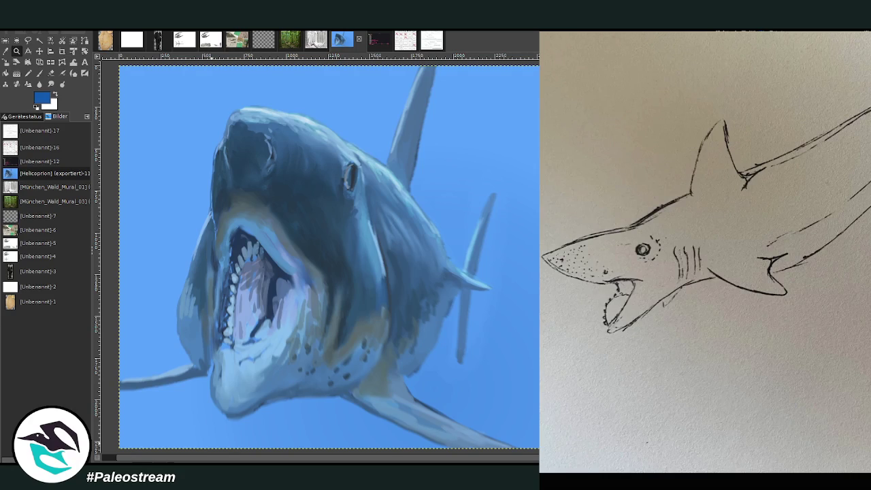
{"action": "key", "text": "Escape"}
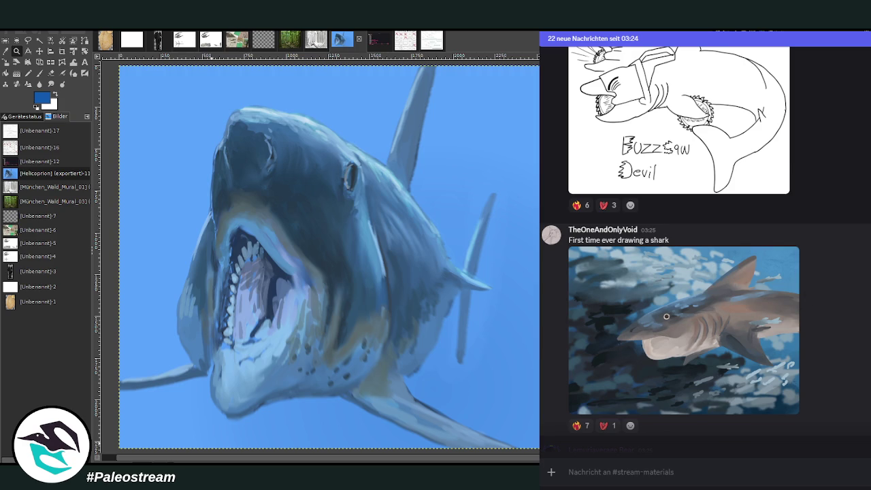
Scroll down and view the decorated Phosphorosaurus collage enlarged, then close it.
{"action": "scroll", "coordinate": [704, 272], "scroll_direction": "down", "scroll_amount": 4}
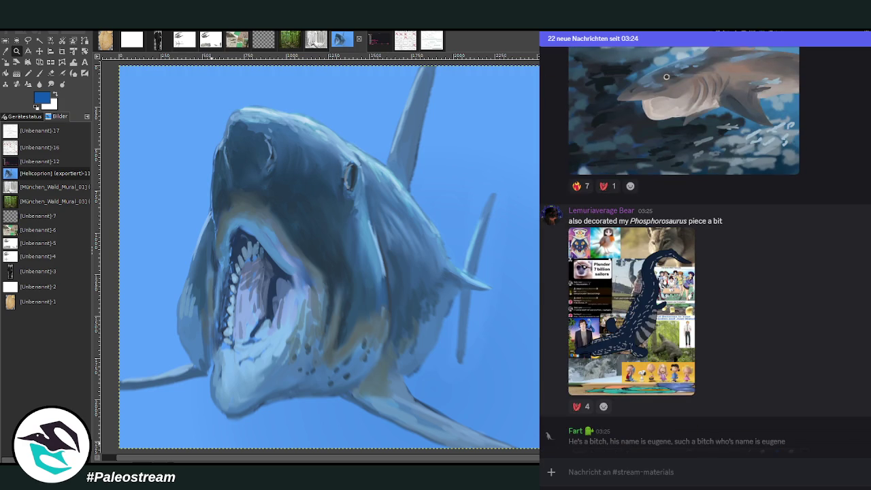
{"action": "scroll", "coordinate": [666, 77], "scroll_direction": "up", "scroll_amount": 1}
{"action": "scroll", "coordinate": [666, 77], "scroll_direction": "down", "scroll_amount": 1}
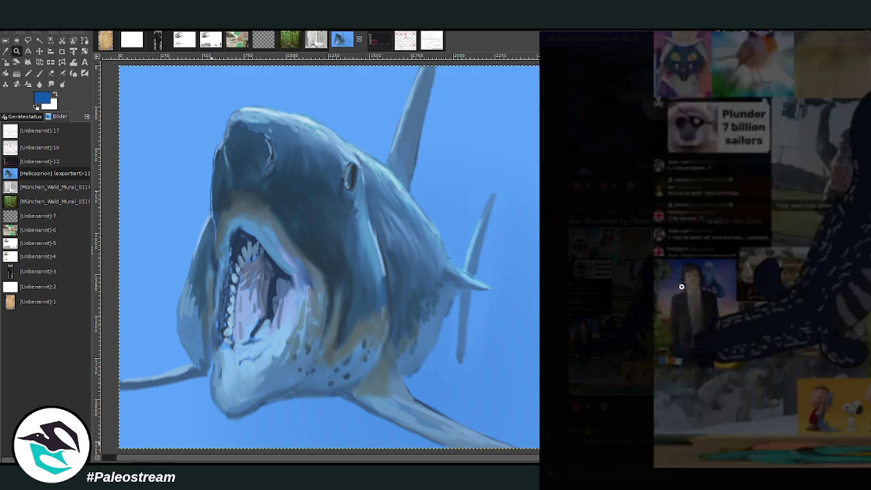
{"action": "left_click", "coordinate": [682, 288]}
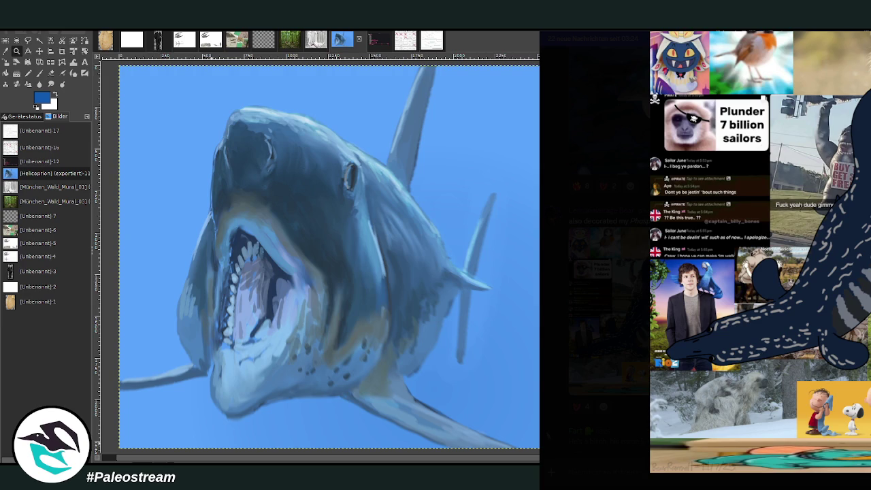
{"action": "key", "text": "Escape"}
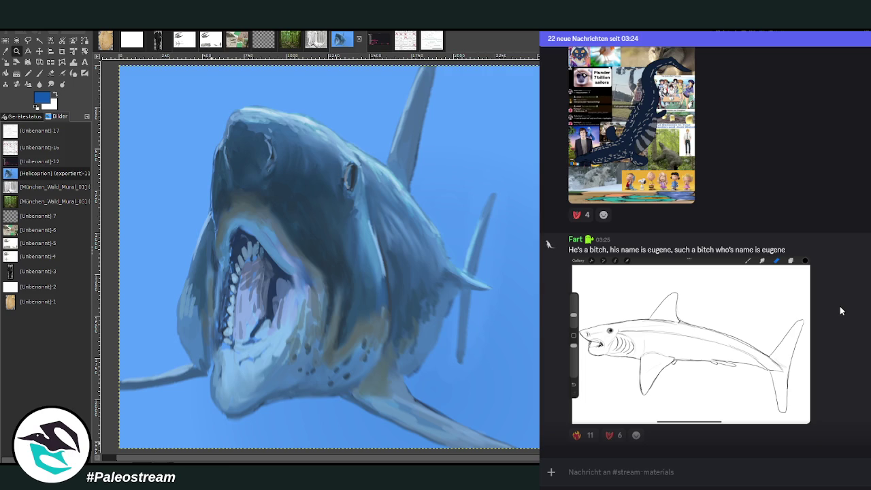
Scroll further and preview the car-park shark image, then close the preview.
{"action": "scroll", "coordinate": [839, 305], "scroll_direction": "down", "scroll_amount": 5}
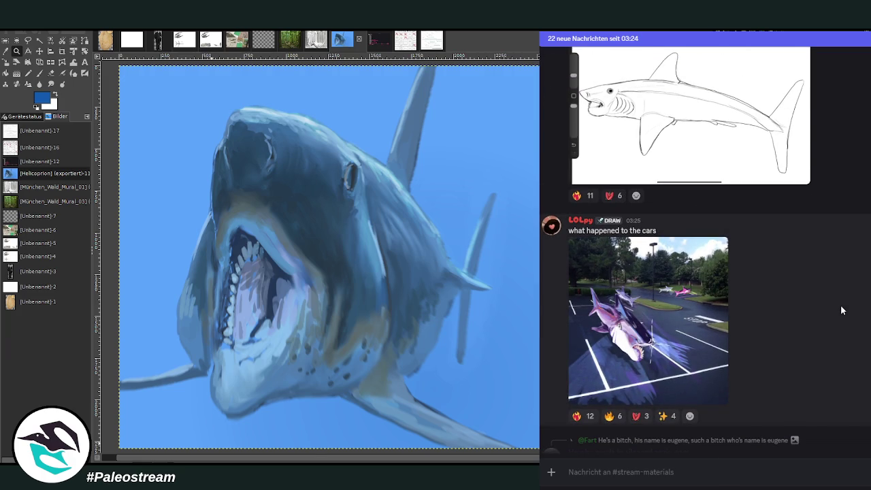
{"action": "left_click", "coordinate": [600, 288]}
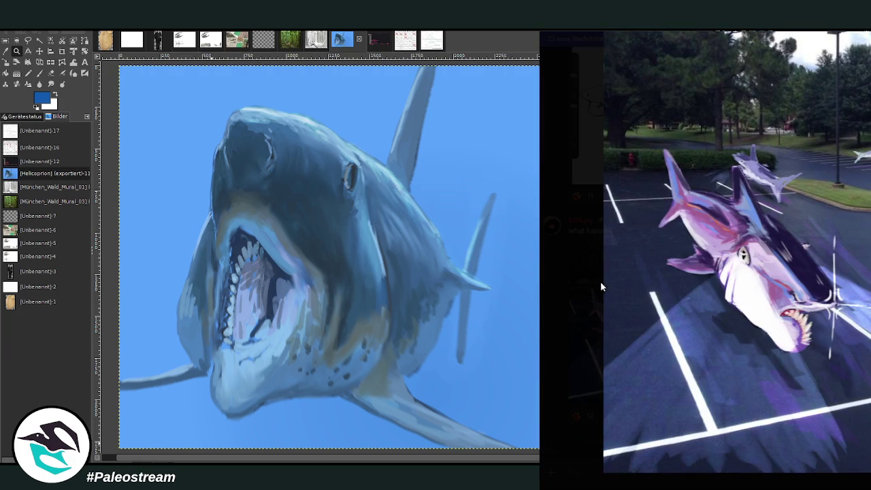
{"action": "left_click", "coordinate": [578, 372]}
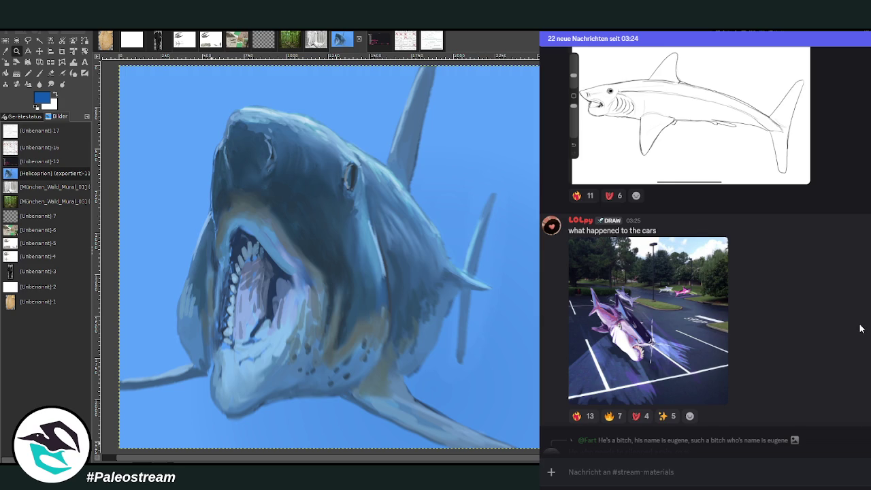
Scroll the #stream-materials channel down past the car-park shark post.
{"action": "scroll", "coordinate": [858, 329], "scroll_direction": "down", "scroll_amount": 5}
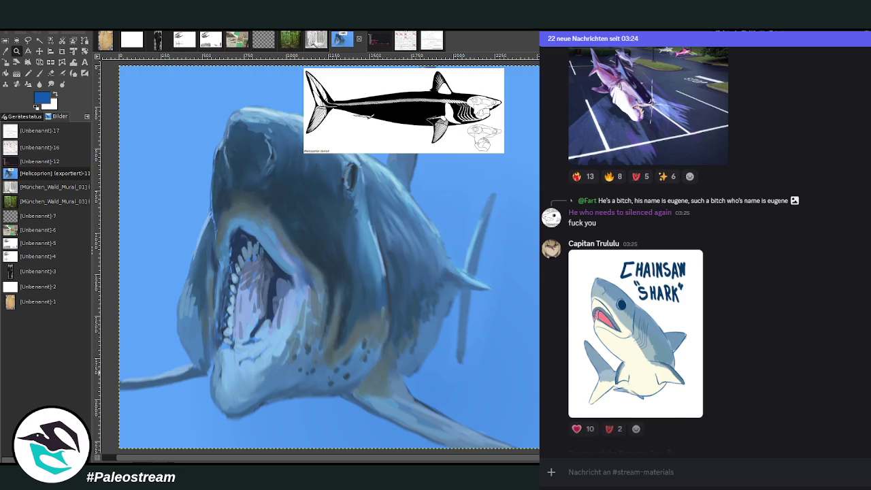
Scale the pasted skeletal Helicoprion reference to about twice its size and commit it at the canvas's left edge.
{"action": "left_click_drag", "start_coordinate": [342, 41], "coordinate": [164, 109]}
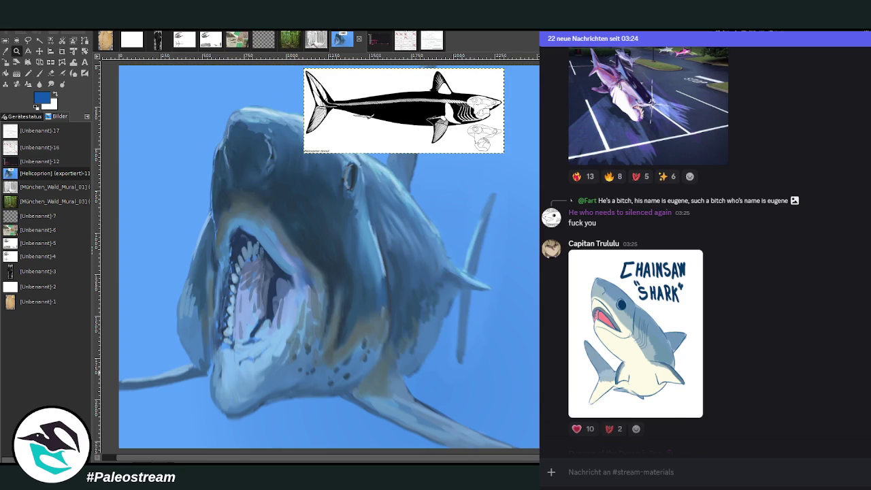
{"action": "left_click", "coordinate": [6, 61]}
{"action": "left_click", "coordinate": [392, 145]}
{"action": "left_click_drag", "start_coordinate": [304, 153], "coordinate": [108, 236]}
{"action": "left_click_drag", "start_coordinate": [306, 153], "coordinate": [120, 242]}
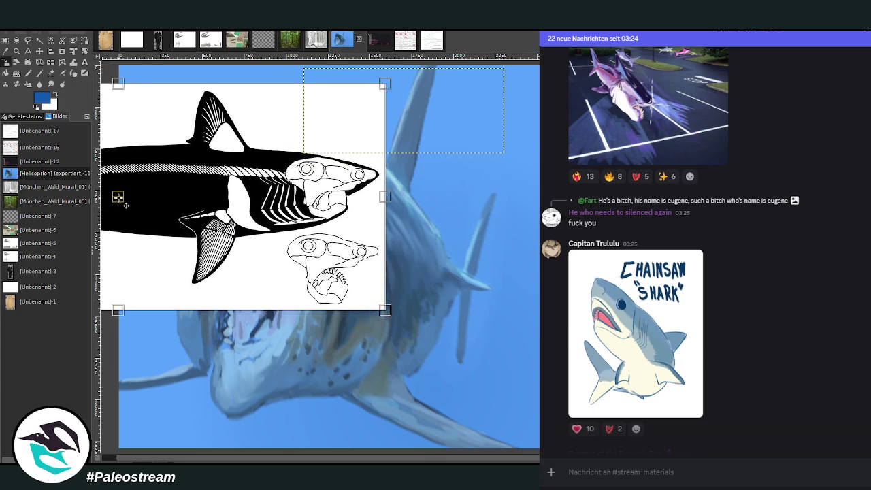
{"action": "left_click_drag", "start_coordinate": [118, 197], "coordinate": [32, 215]}
{"action": "key", "text": "Return"}
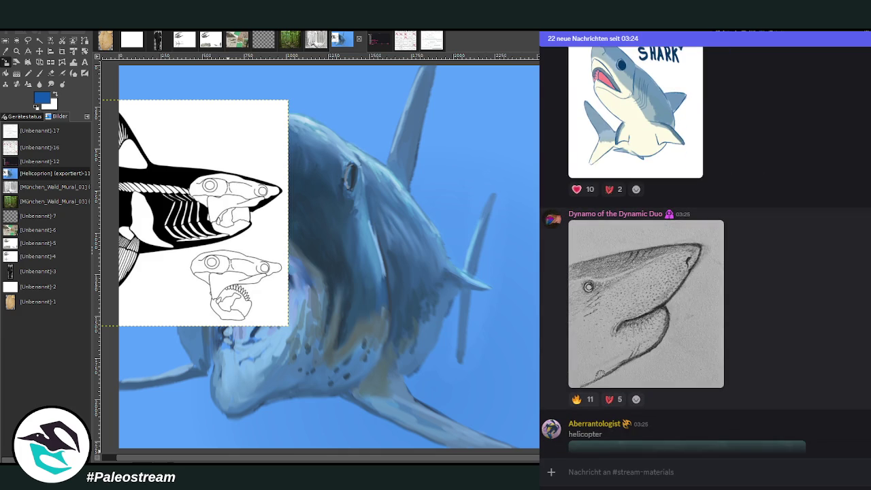
{"action": "left_click", "coordinate": [663, 290]}
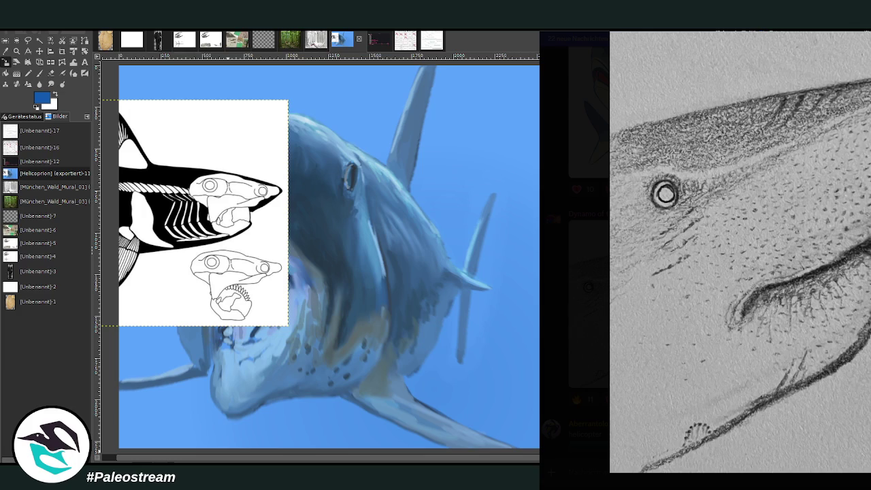
{"action": "key", "text": "Escape"}
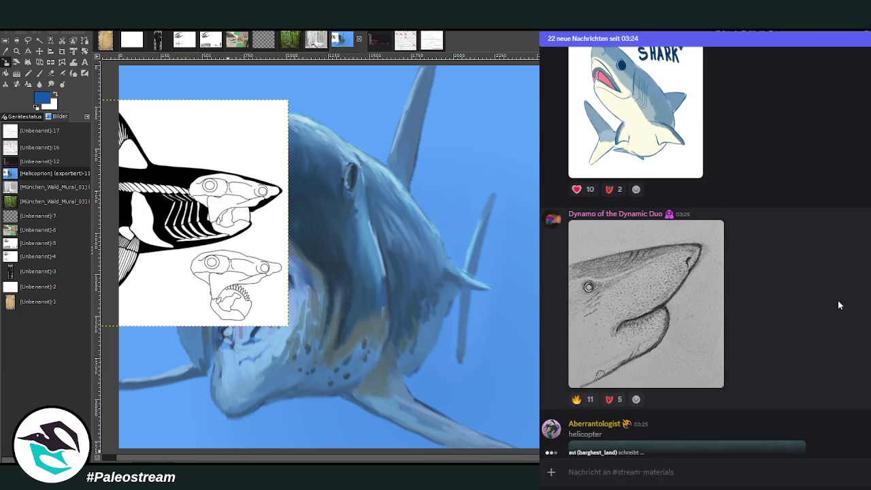
{"action": "scroll", "coordinate": [838, 305], "scroll_direction": "up", "scroll_amount": 2}
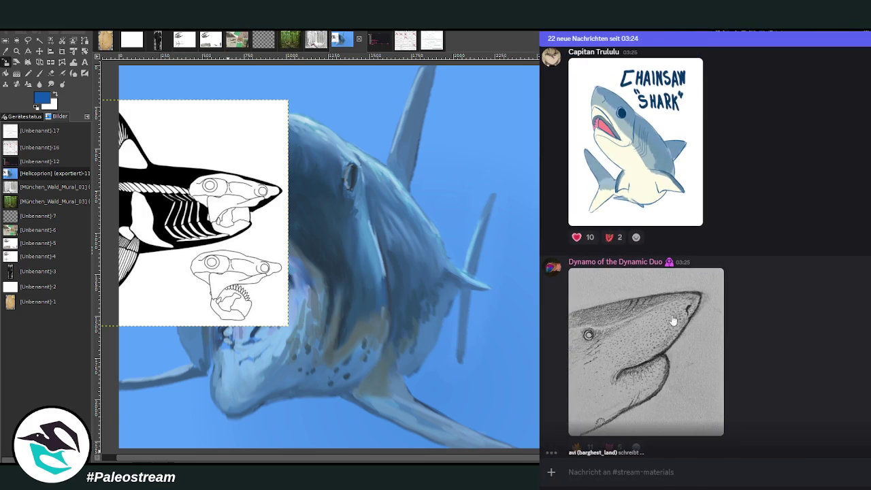
{"action": "scroll", "coordinate": [633, 347], "scroll_direction": "down", "scroll_amount": 5}
{"action": "scroll", "coordinate": [632, 347], "scroll_direction": "down", "scroll_amount": 1}
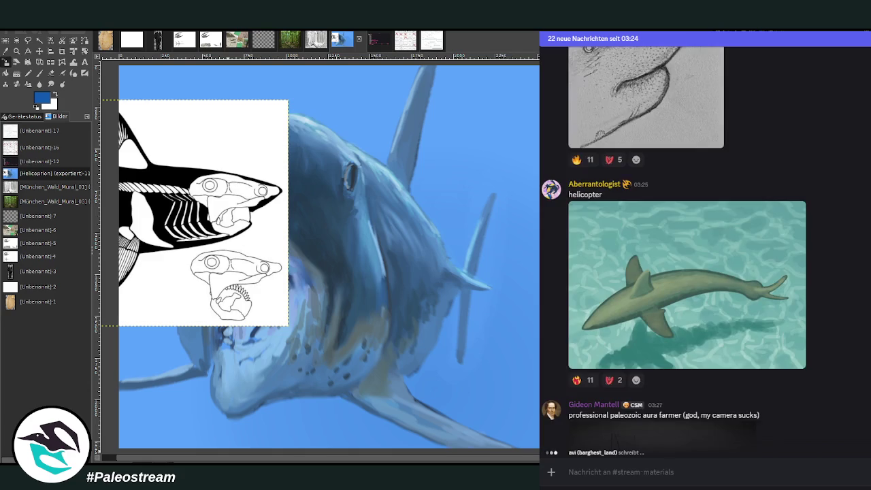
{"action": "scroll", "coordinate": [633, 347], "scroll_direction": "up", "scroll_amount": 2}
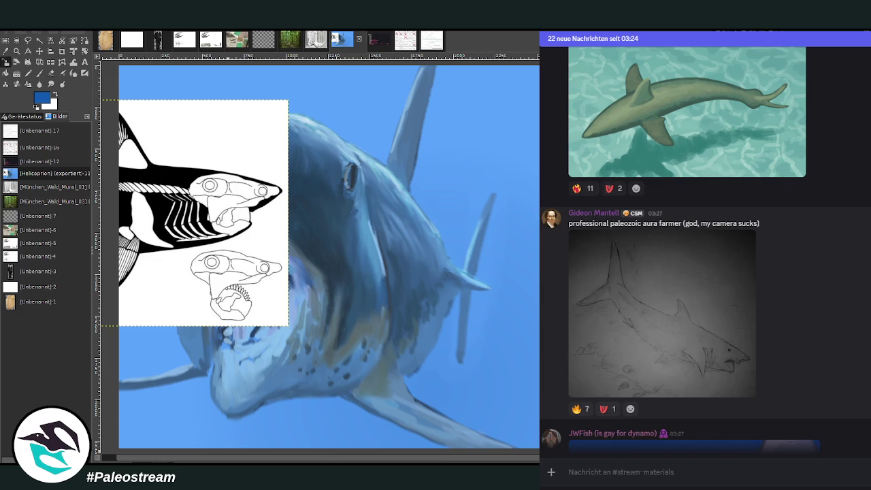
{"action": "left_click", "coordinate": [720, 305]}
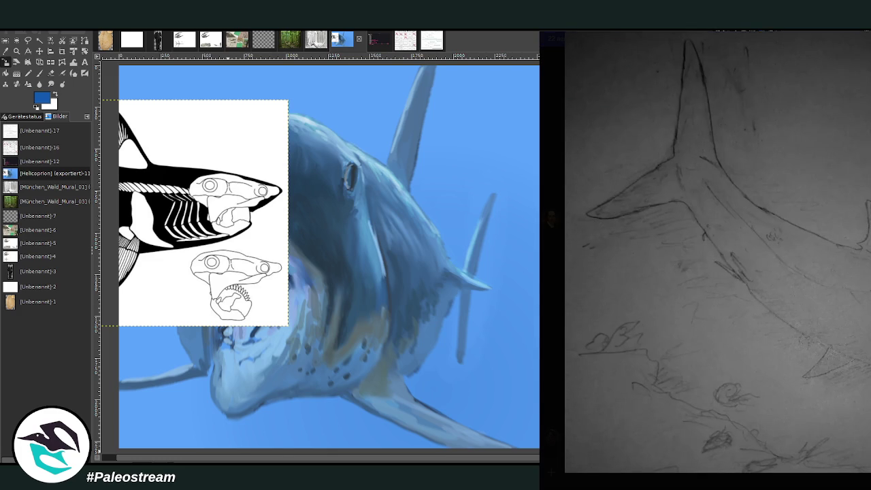
{"action": "key", "text": "Escape"}
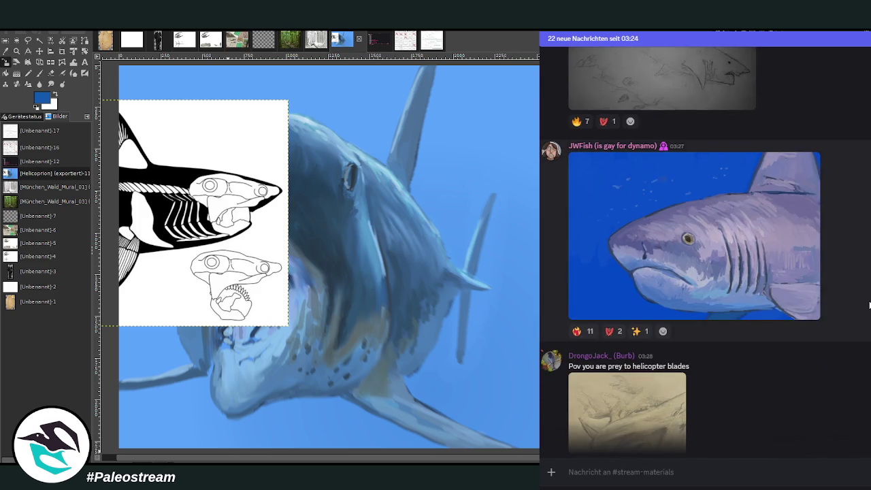
{"action": "scroll", "coordinate": [869, 304], "scroll_direction": "up", "scroll_amount": 3}
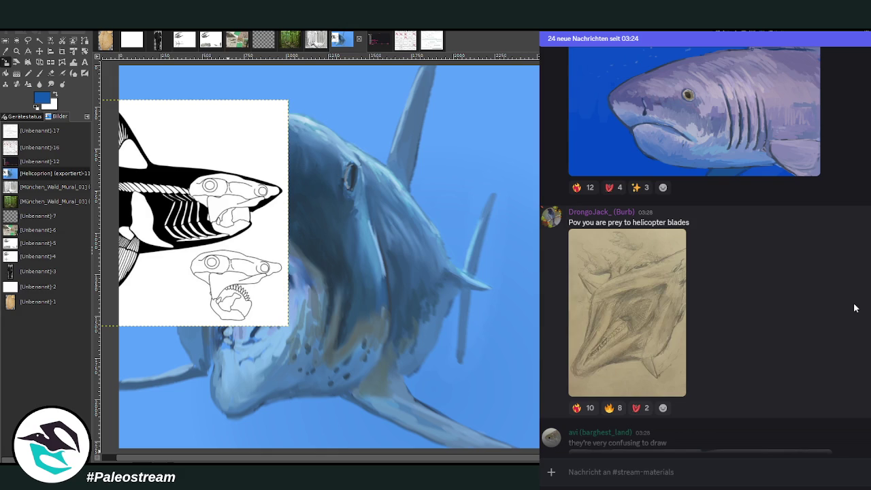
{"action": "scroll", "coordinate": [810, 283], "scroll_direction": "down", "scroll_amount": 3}
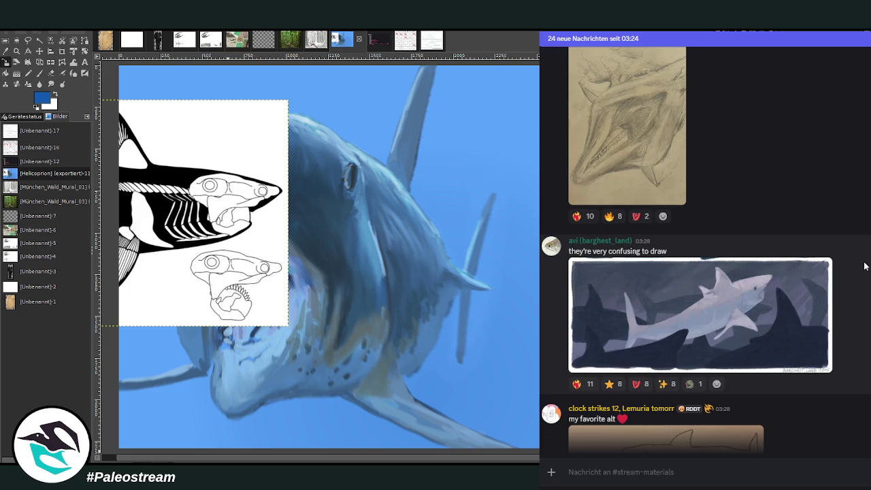
{"action": "left_click", "coordinate": [753, 330]}
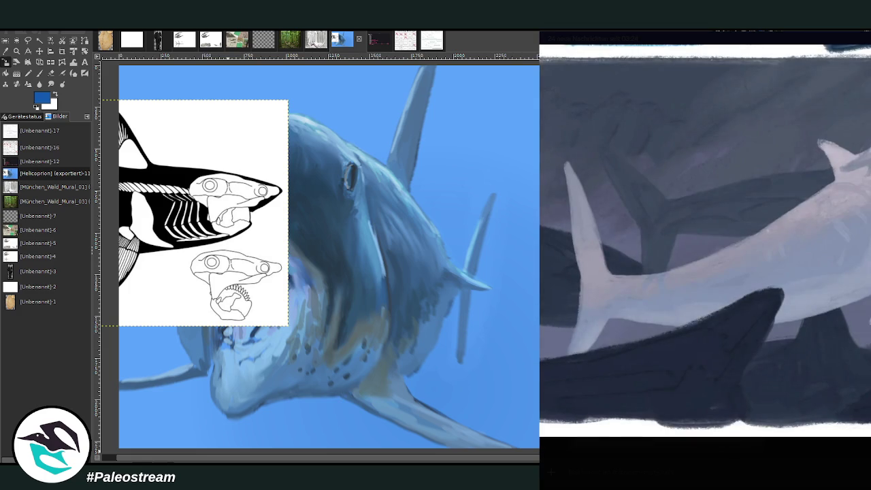
{"action": "left_click", "coordinate": [799, 463]}
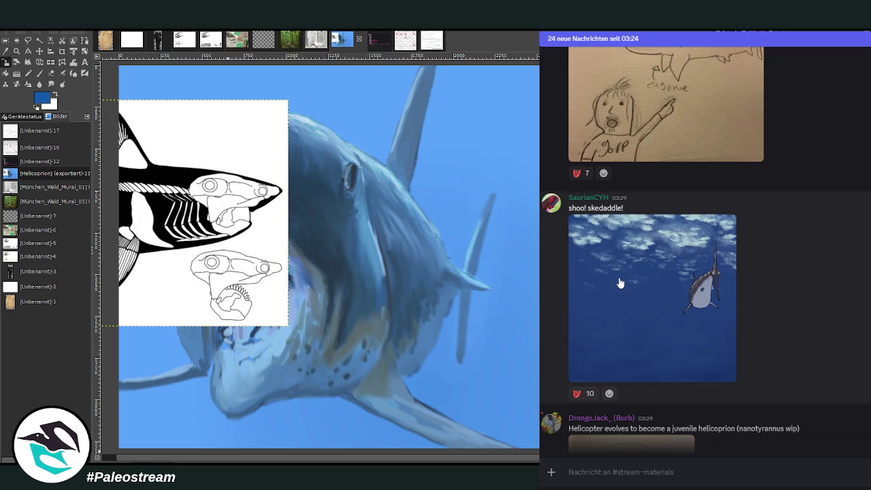
{"action": "left_click", "coordinate": [620, 283]}
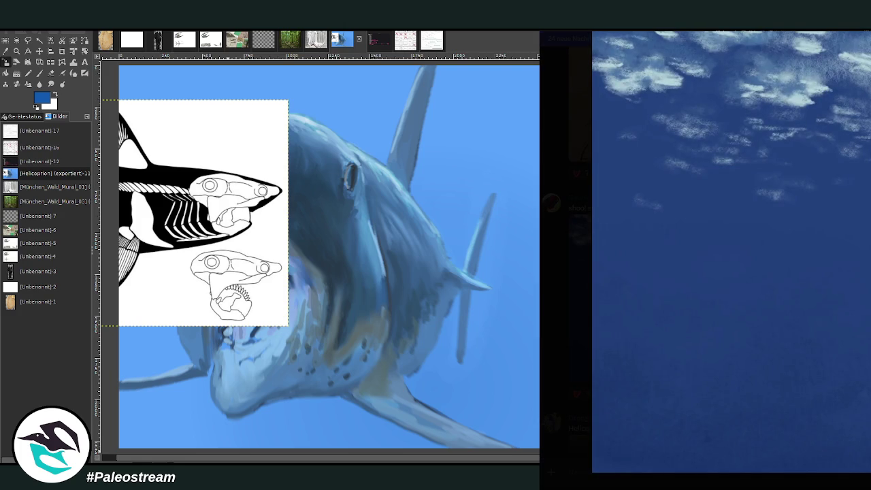
{"action": "key", "text": "Escape"}
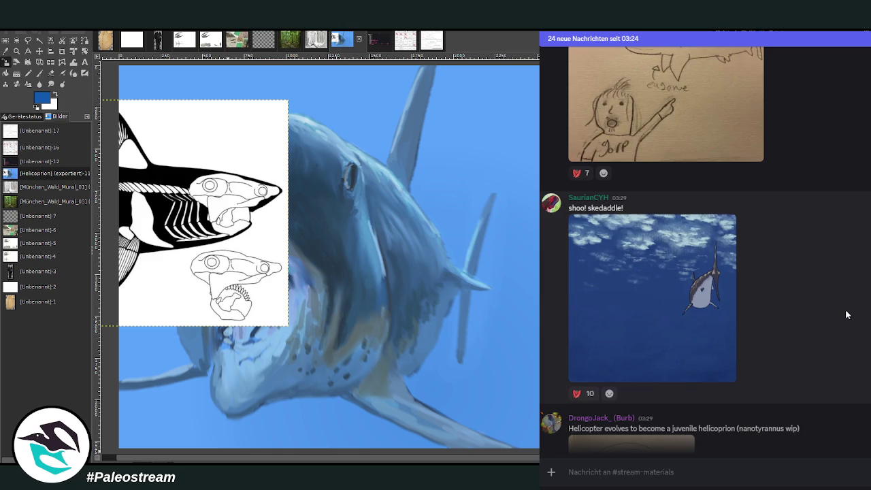
{"action": "scroll", "coordinate": [847, 314], "scroll_direction": "down", "scroll_amount": 3}
{"action": "scroll", "coordinate": [845, 313], "scroll_direction": "down", "scroll_amount": 1}
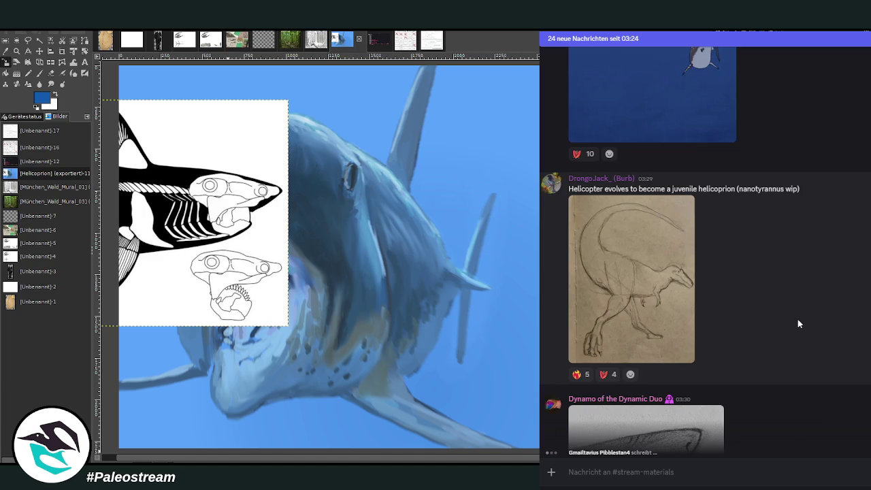
{"action": "scroll", "coordinate": [801, 319], "scroll_direction": "down", "scroll_amount": 1}
{"action": "scroll", "coordinate": [802, 323], "scroll_direction": "down", "scroll_amount": 2}
{"action": "scroll", "coordinate": [803, 323], "scroll_direction": "down", "scroll_amount": 3}
{"action": "scroll", "coordinate": [803, 322], "scroll_direction": "down", "scroll_amount": 3}
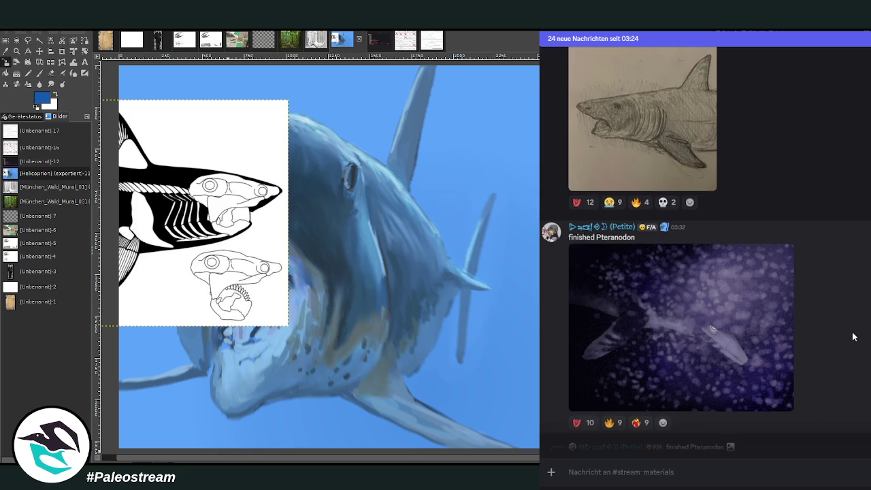
{"action": "scroll", "coordinate": [853, 336], "scroll_direction": "down", "scroll_amount": 2}
{"action": "scroll", "coordinate": [853, 336], "scroll_direction": "down", "scroll_amount": 2}
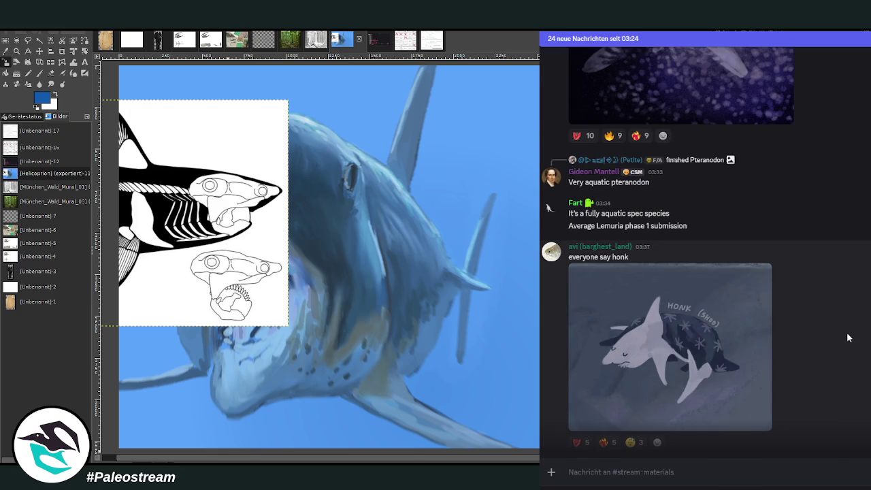